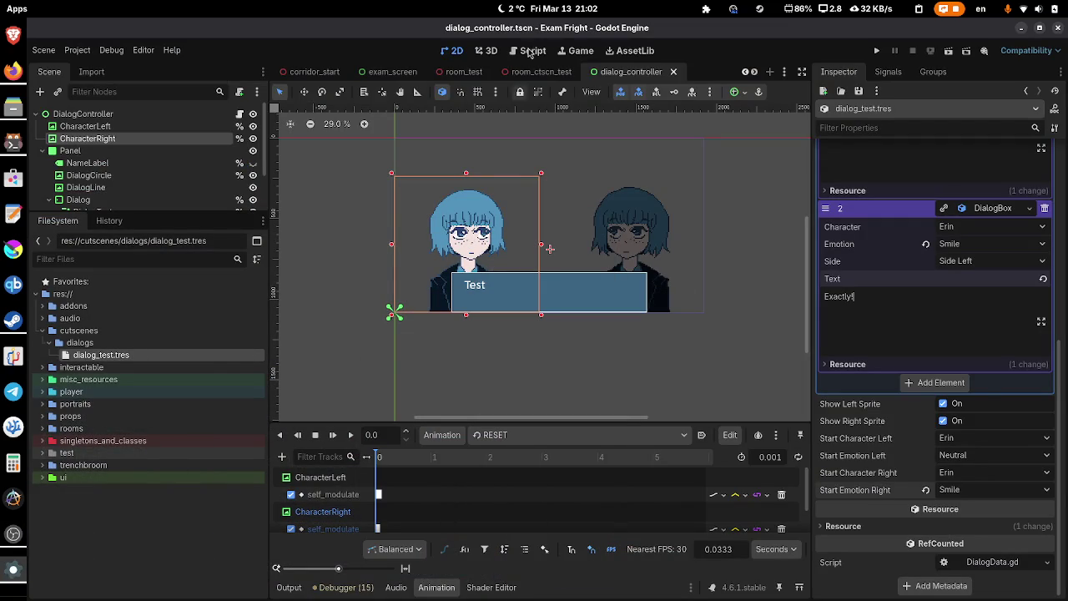
- Run the room_ctscn_test scene and click through the tst! / Exactly! dialogue lines
click(540, 71)
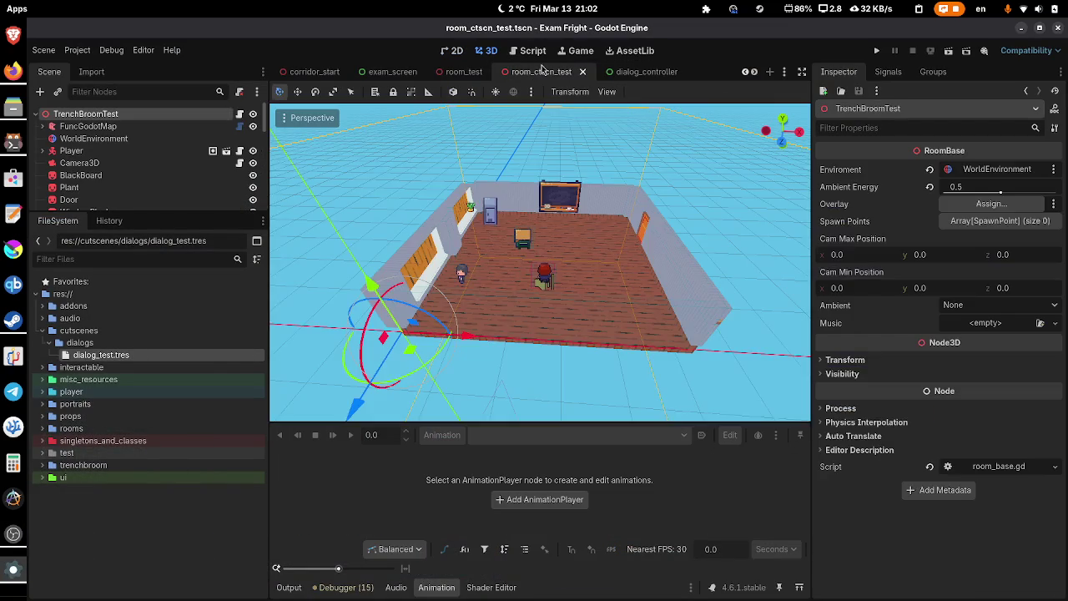
click(947, 51)
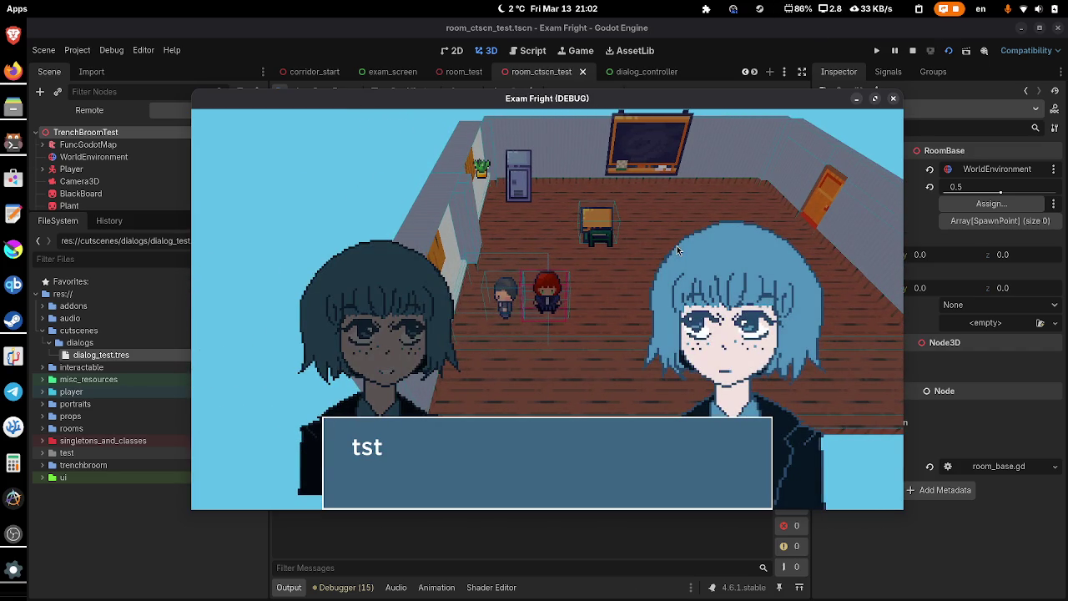
click(676, 248)
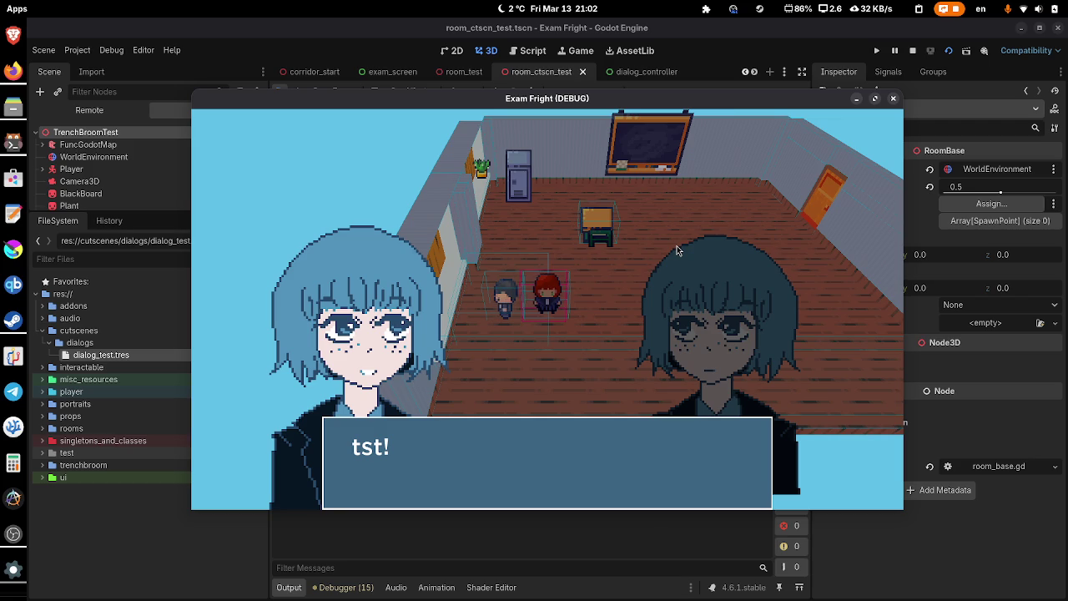
click(676, 245)
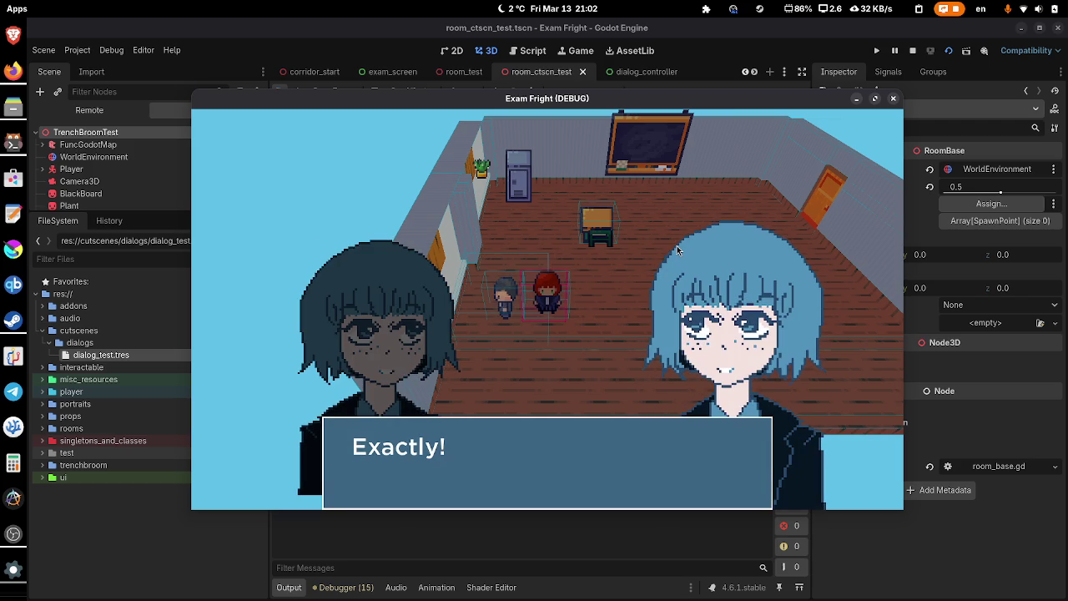
click(677, 247)
click(676, 245)
click(676, 245)
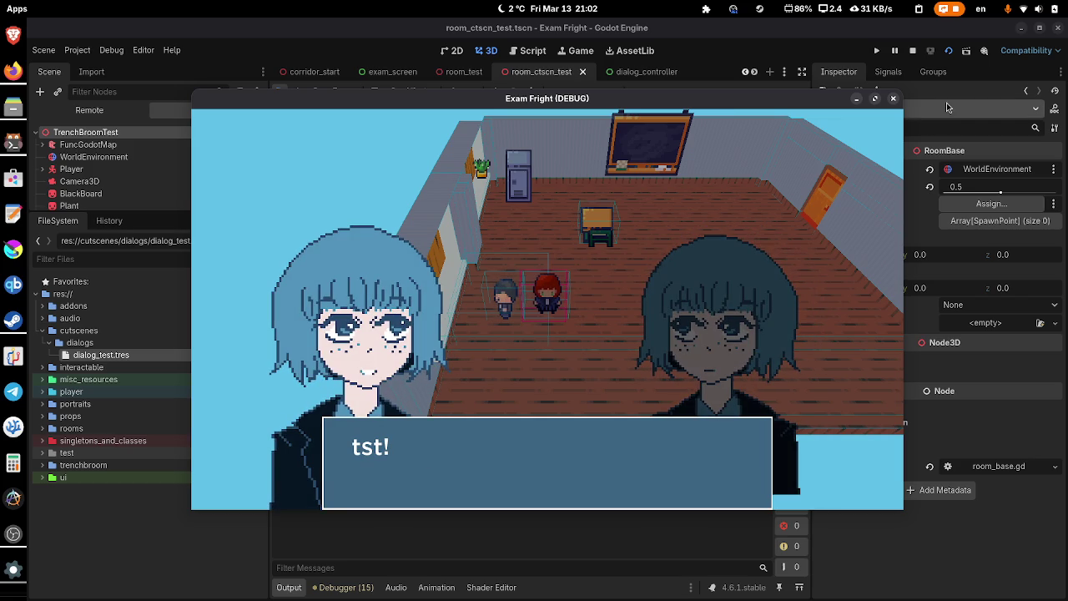
- Close the game and bring up the dialog_controller scene with its dialog_controller.gd script
click(891, 97)
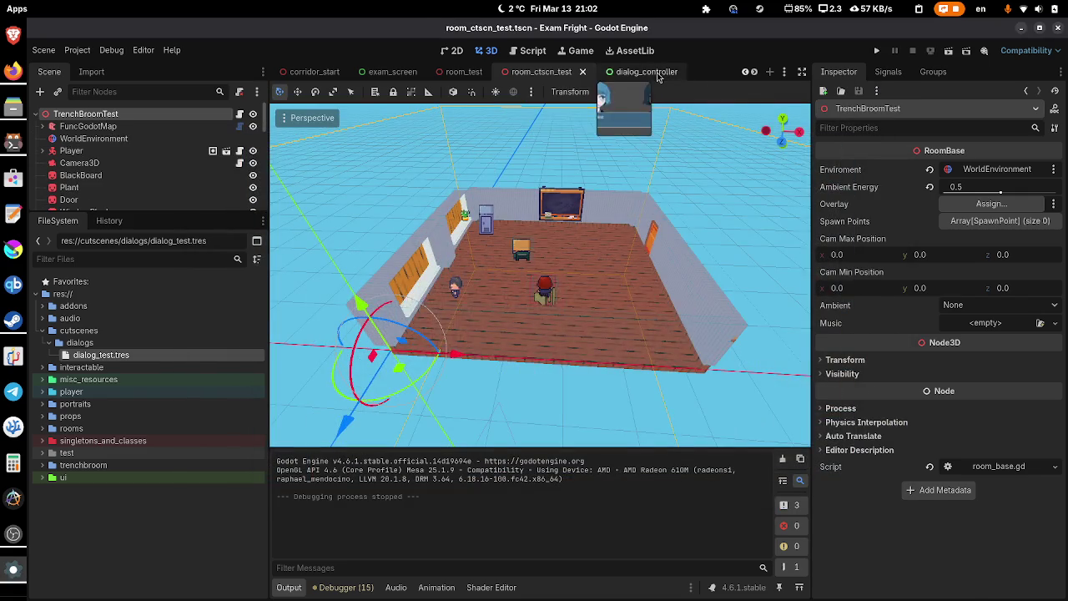
click(647, 71)
click(531, 50)
- Widen the code area, comment out the scale_tween lines 105–106, and save
click(289, 586)
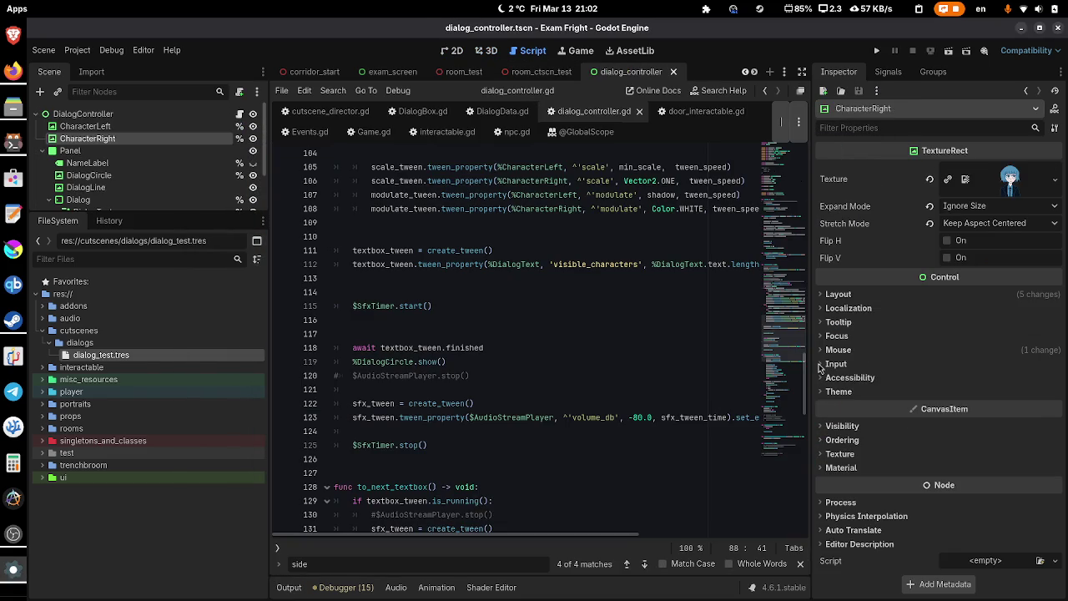
drag(812, 333, 1031, 335)
scroll(668, 288, up, 3)
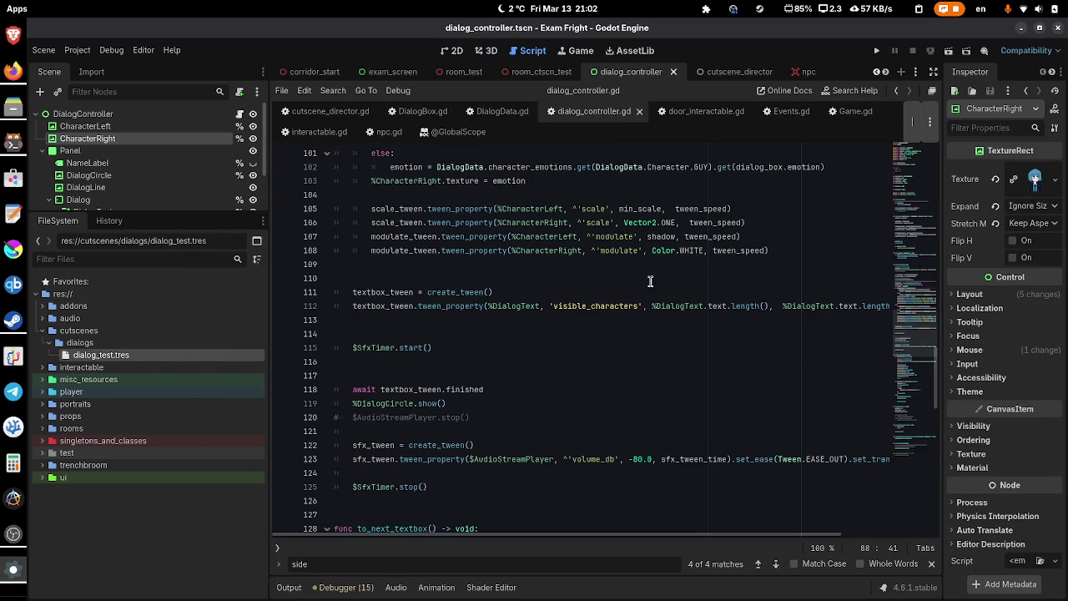
drag(372, 209, 371, 222)
key(ctrl+k)
scroll(433, 214, up, 6)
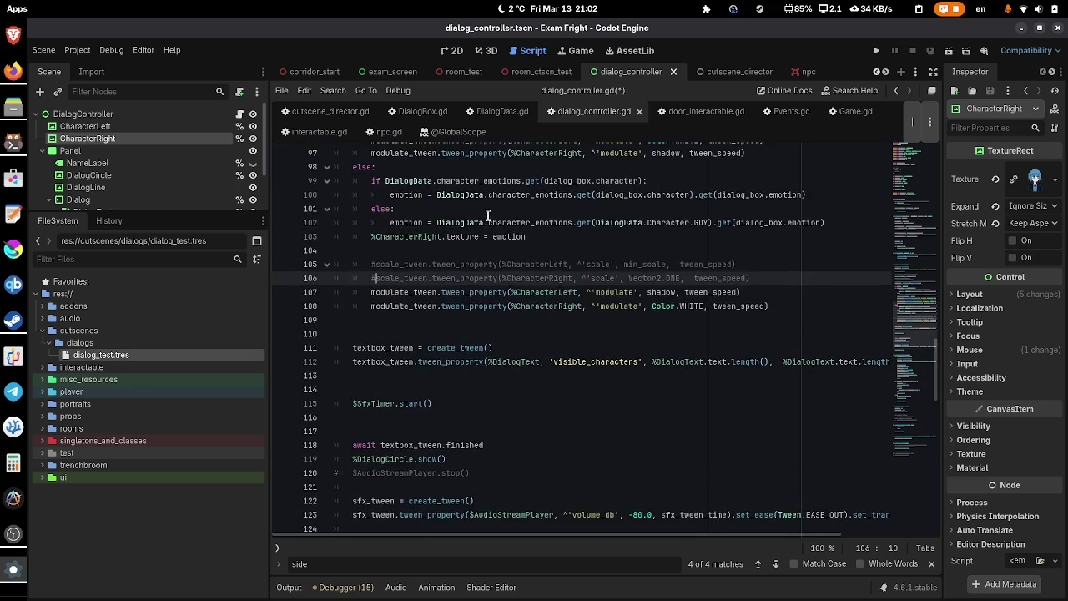
key(ctrl+s)
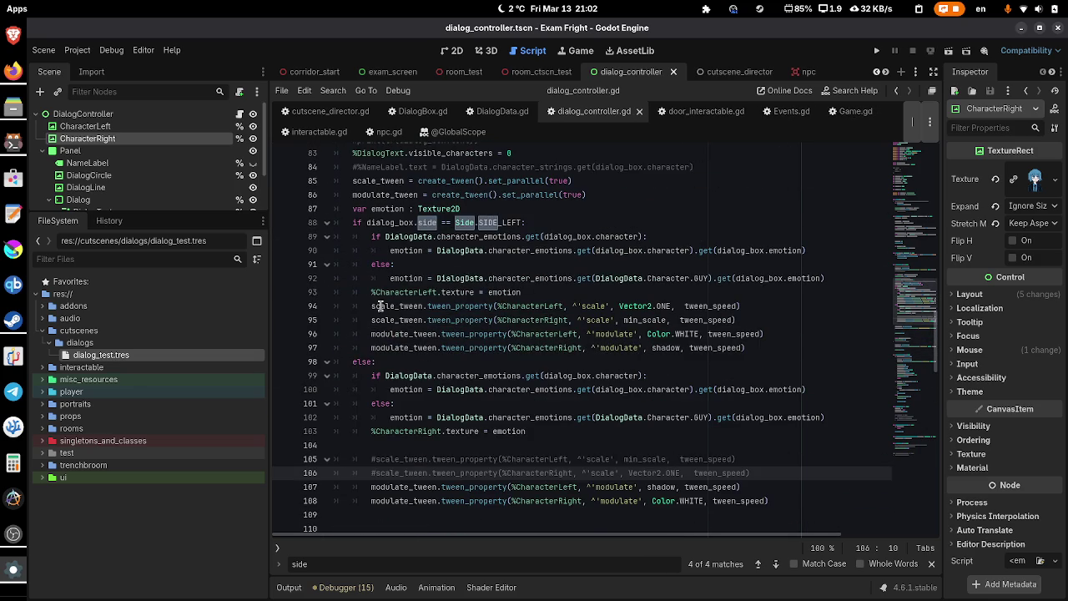
- Comment out the scale_tween calls on lines 94–95 and its creation on line 85, then save
click(363, 306)
key(ctrl+k)
click(367, 320)
key(ctrl+k)
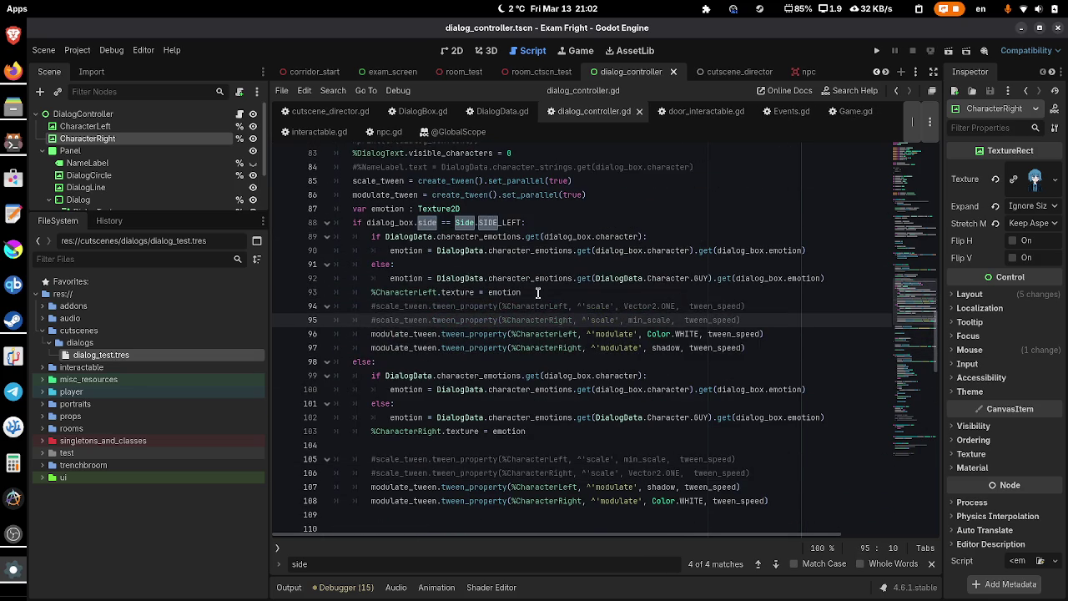
click(350, 181)
key(ctrl+k)
scroll(565, 250, up, 7)
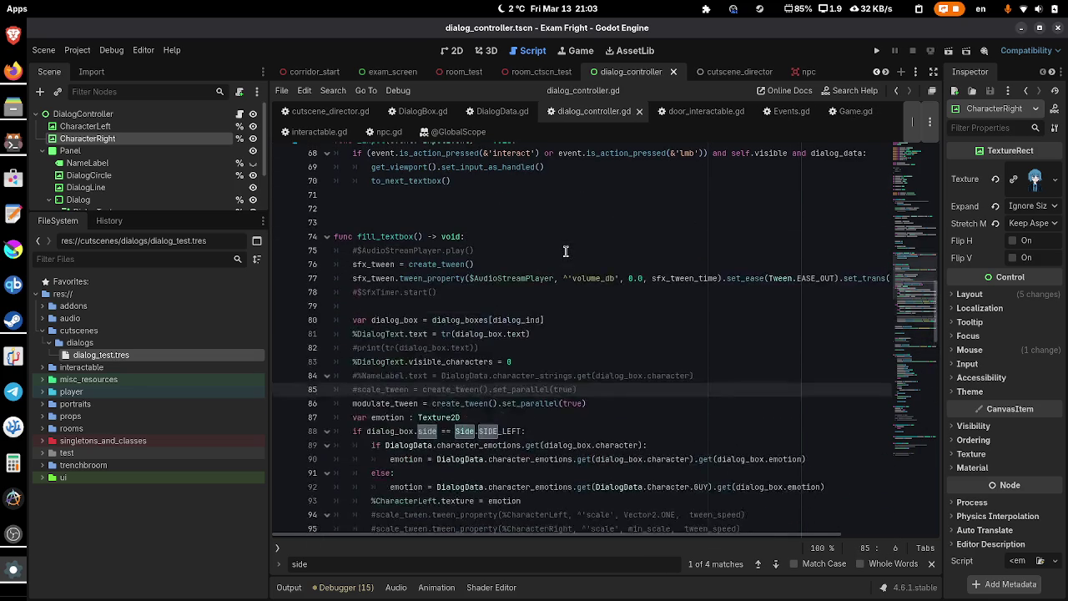
scroll(565, 250, up, 15)
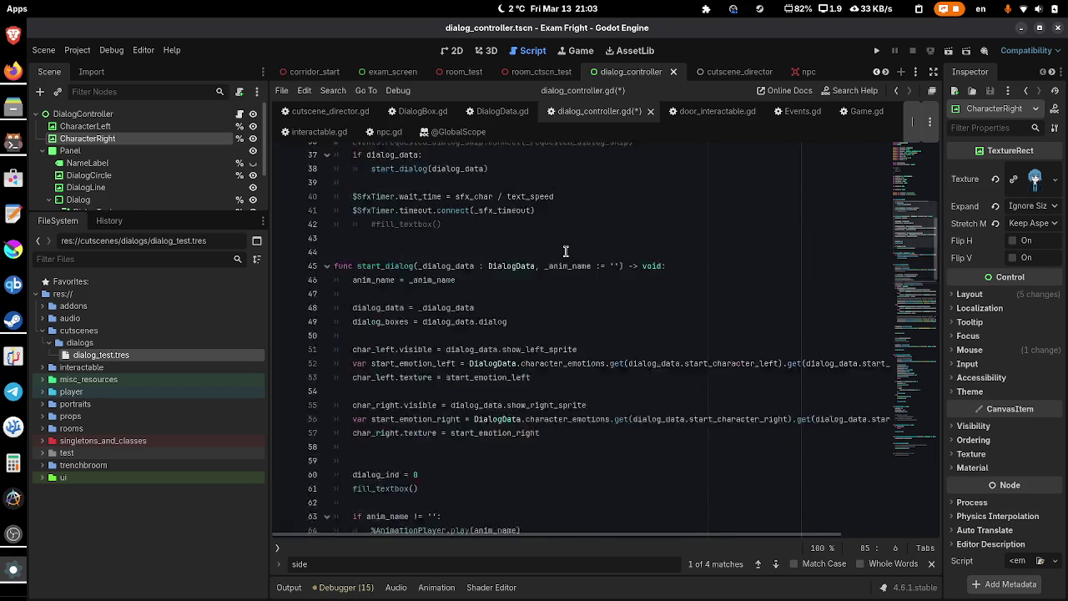
key(ctrl+s)
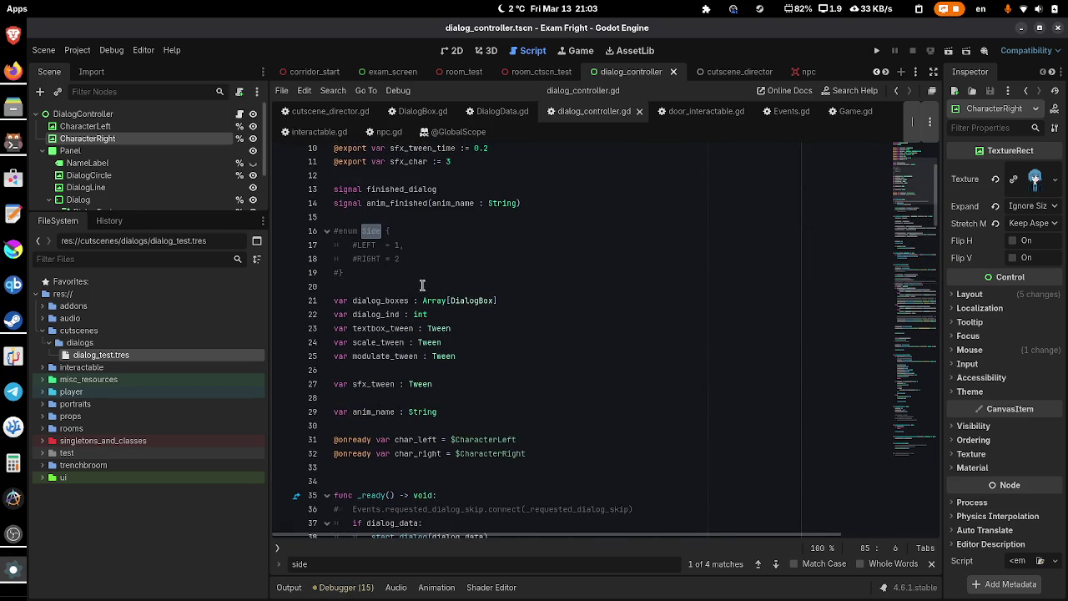
- Comment out the scale_tween variable declaration and save
click(339, 345)
key(ctrl+k)
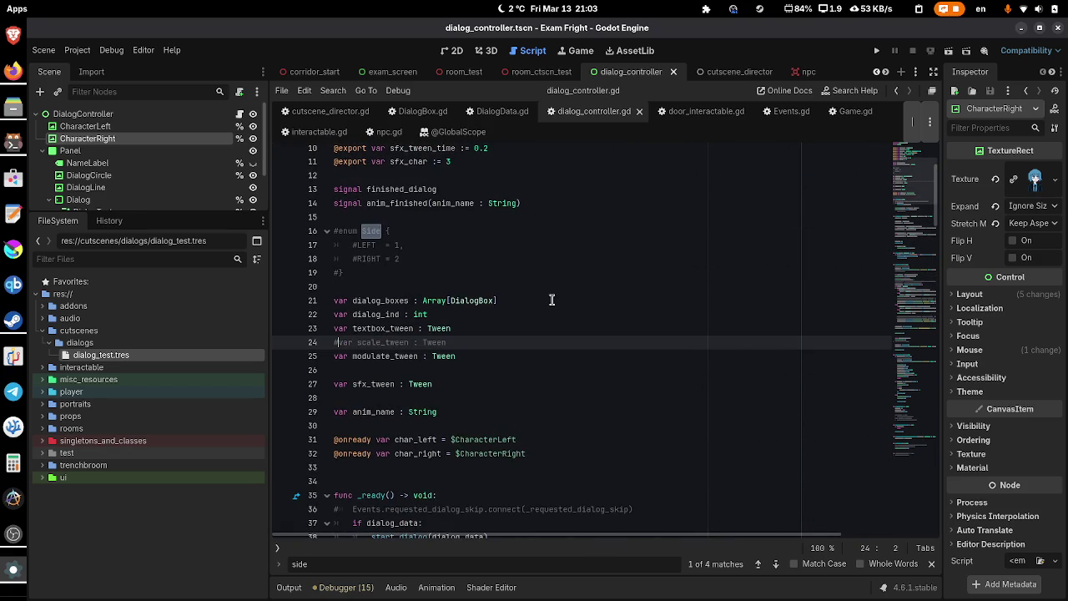
key(ctrl+s)
- Comment out the scale_tween pause and custom_step calls on lines 136–137, save, and rerun room_ctscn_test
scroll(526, 457, down, 1)
scroll(526, 457, down, 15)
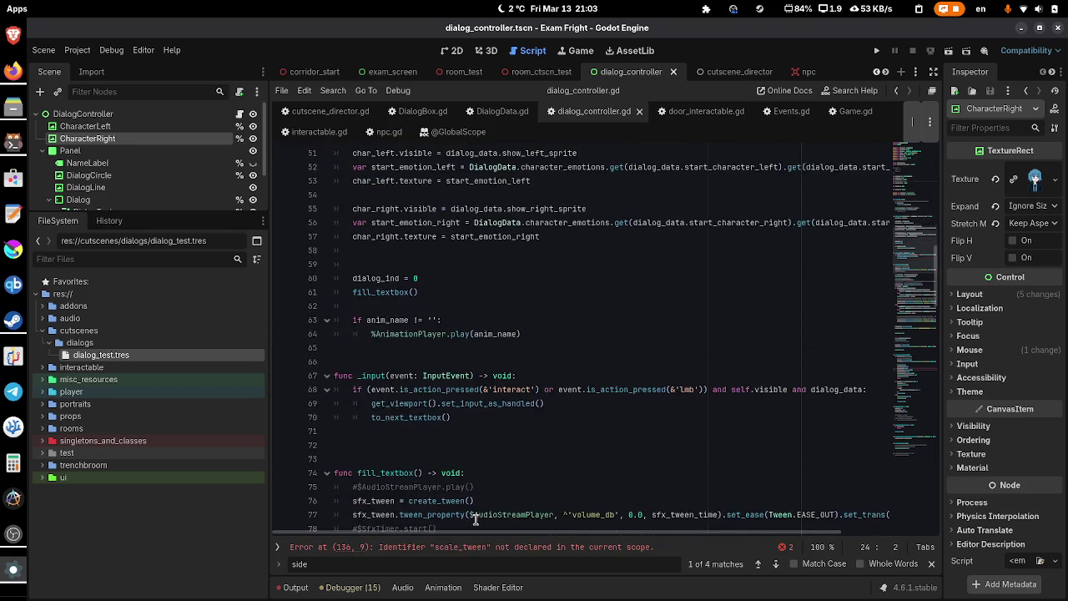
click(470, 547)
key(ctrl+k)
key(Down)
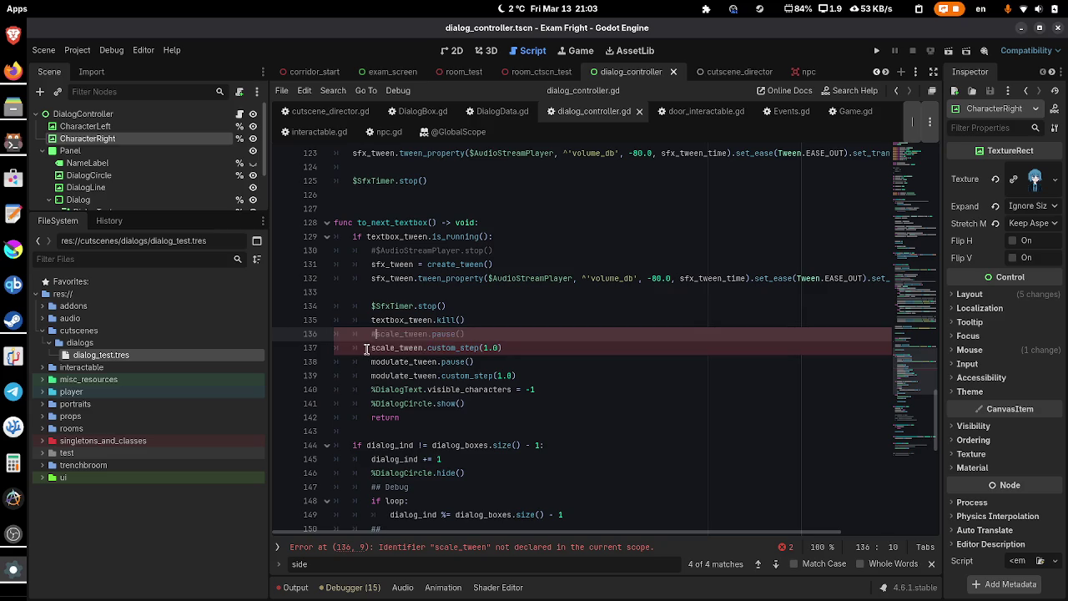
key(ctrl+k)
key(ctrl+s)
scroll(543, 440, down, 4)
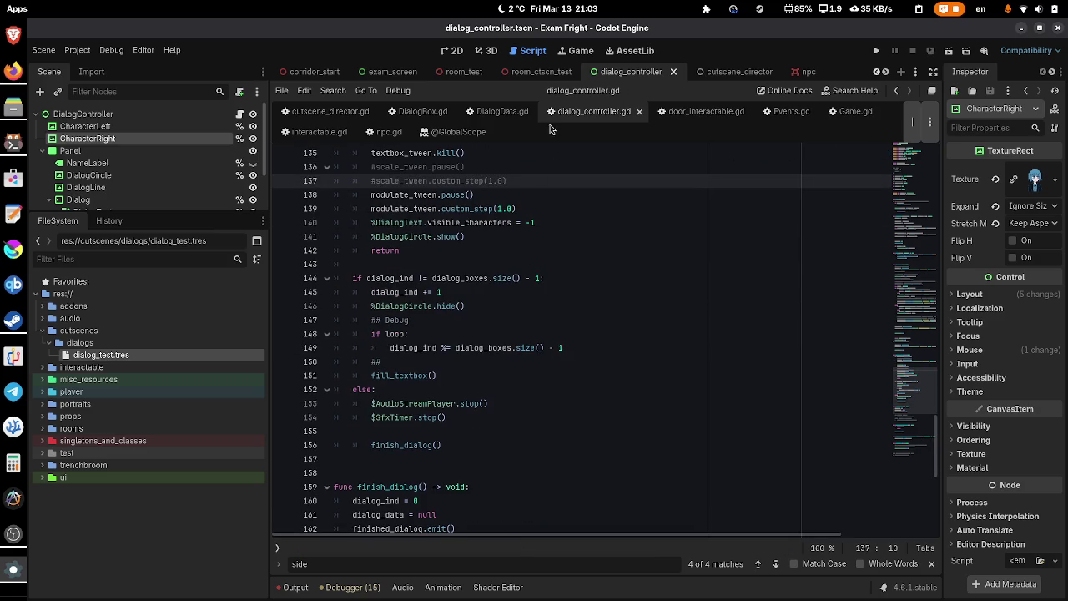
key(ctrl+shift+Tab)
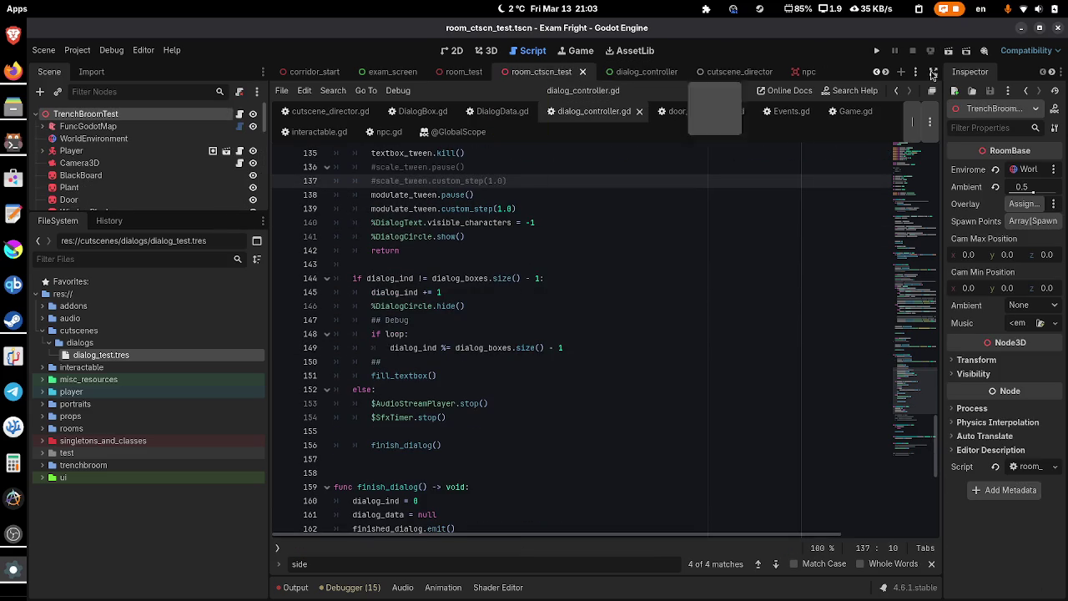
click(950, 52)
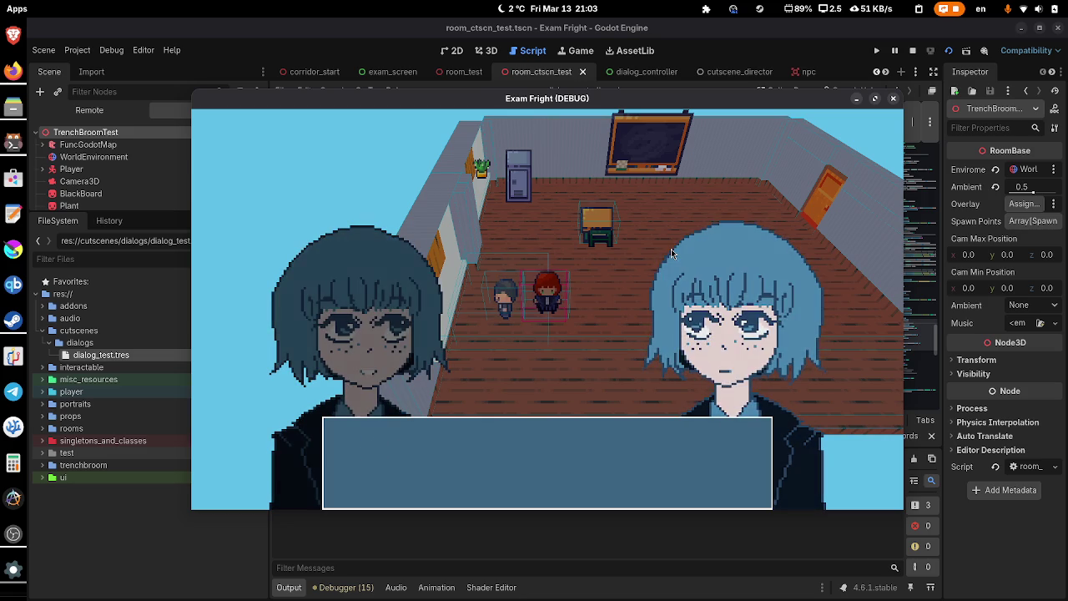
- Close the Exam Fright game window after checking the dialogue without portrait scaling
click(891, 99)
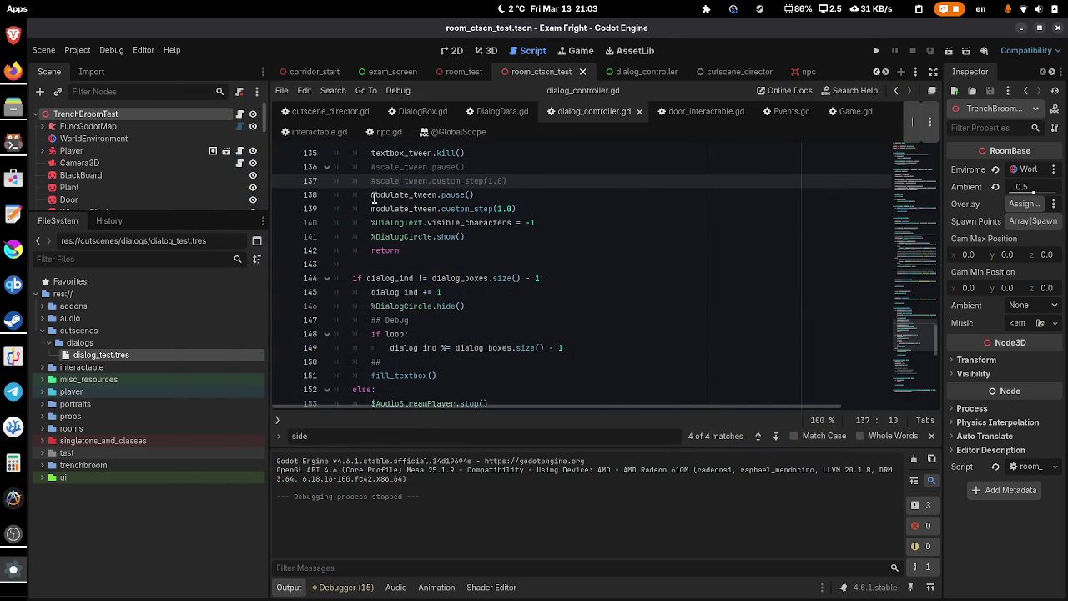
- Enlarge the scene tree and show the cutscene_director scene's script down to _dialog_finished
drag(184, 220, 183, 383)
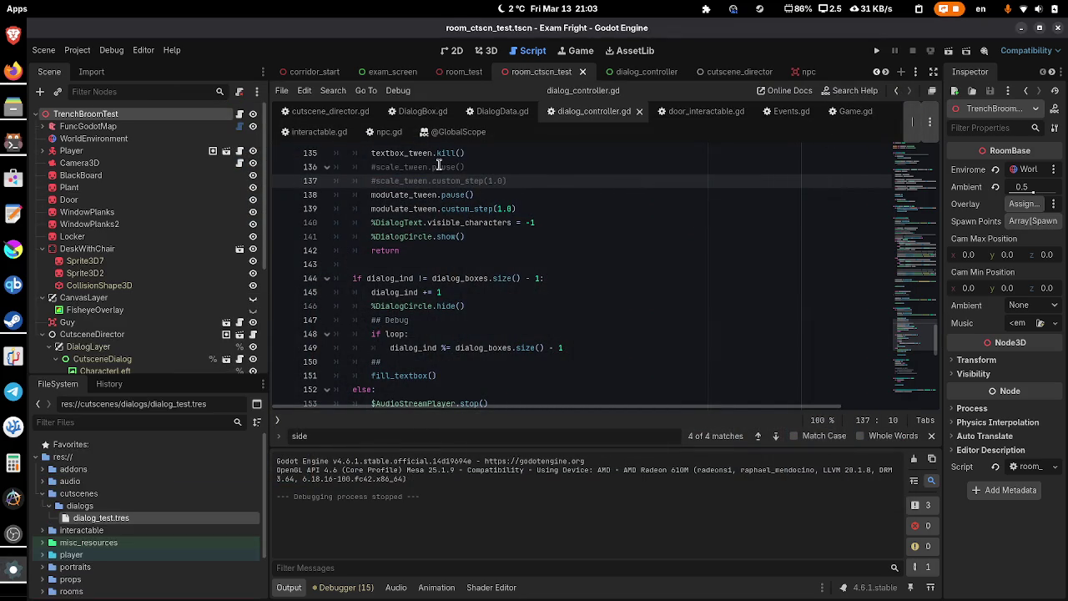
scroll(521, 216, down, 7)
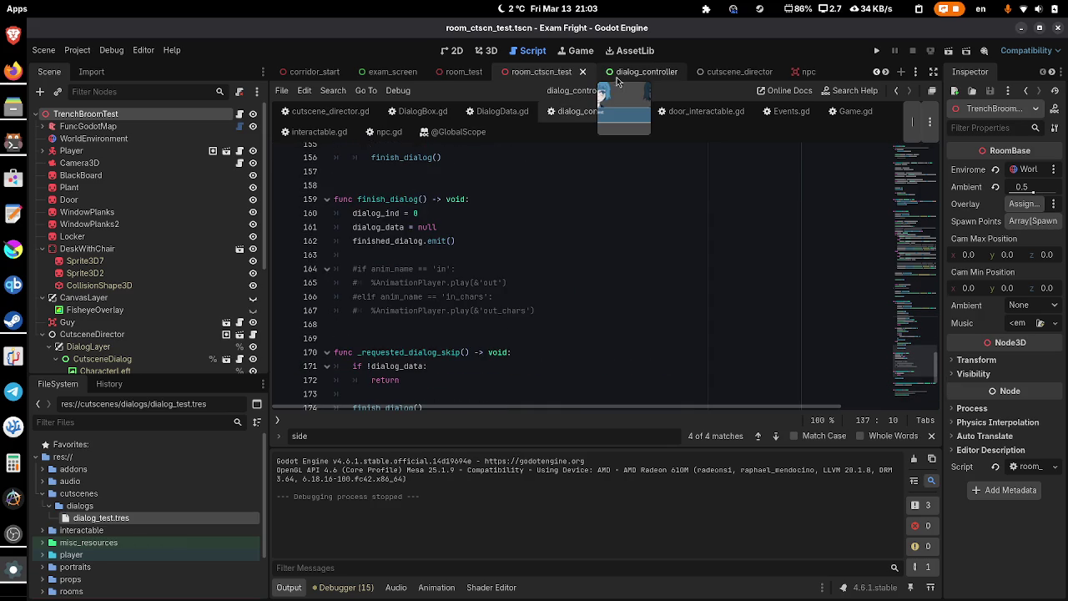
click(728, 73)
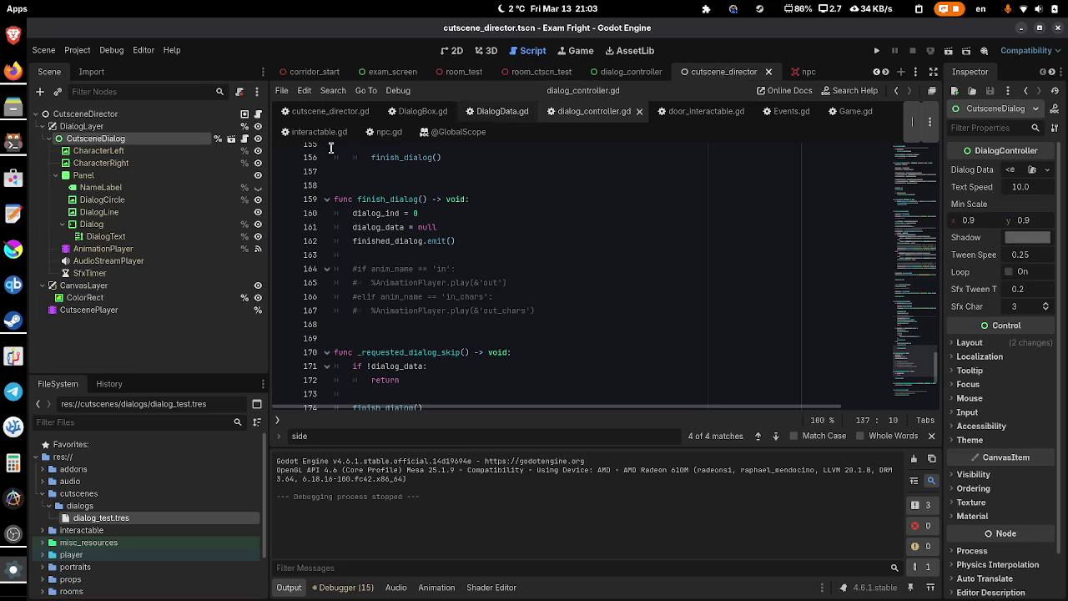
scroll(492, 218, down, 3)
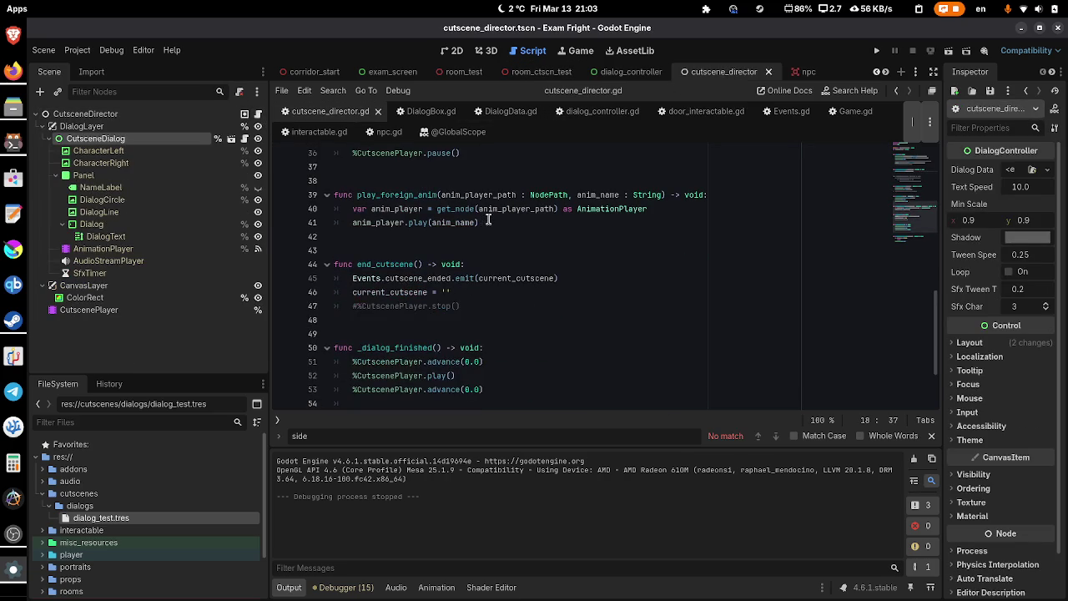
scroll(611, 259, down, 2)
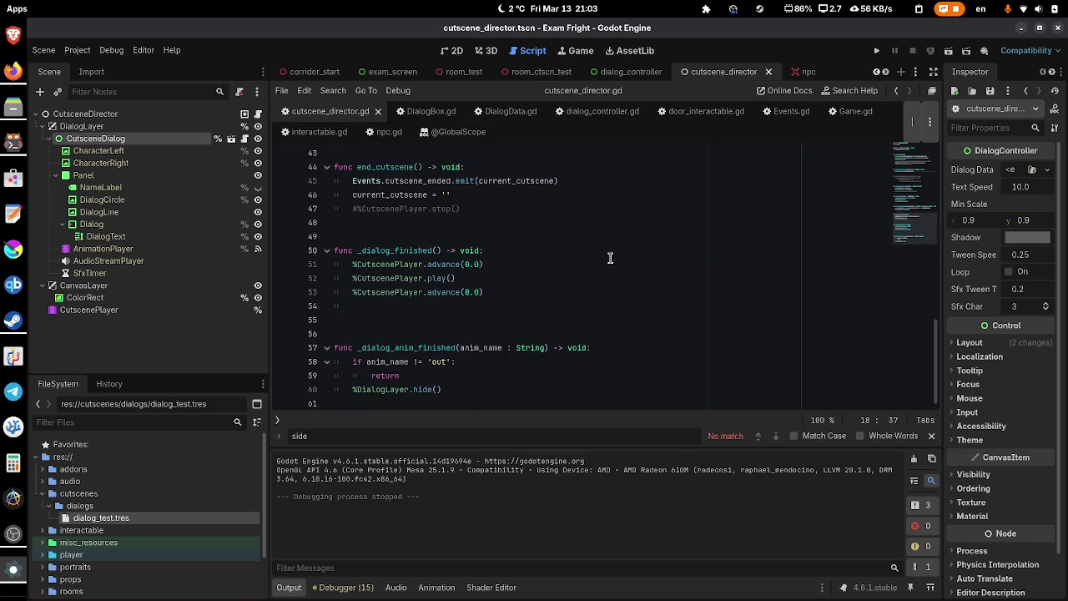
- Change the first advance call in _dialog_finished from advance(0.0) to advance(0.0001)
click(347, 264)
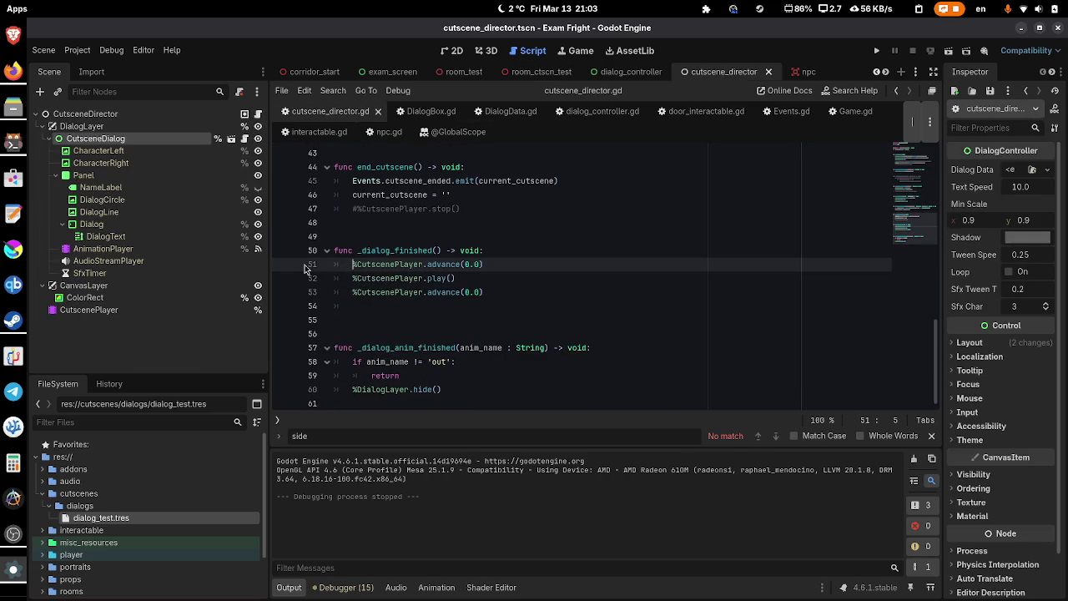
scroll(287, 269, up, 10)
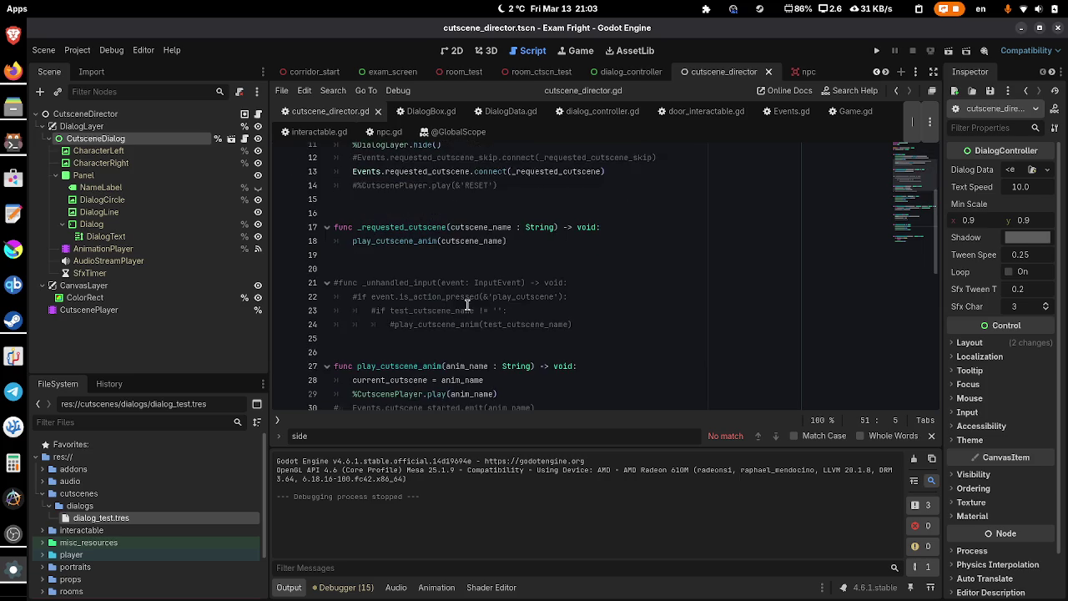
scroll(467, 304, down, 3)
scroll(467, 305, up, 4)
scroll(467, 305, up, 3)
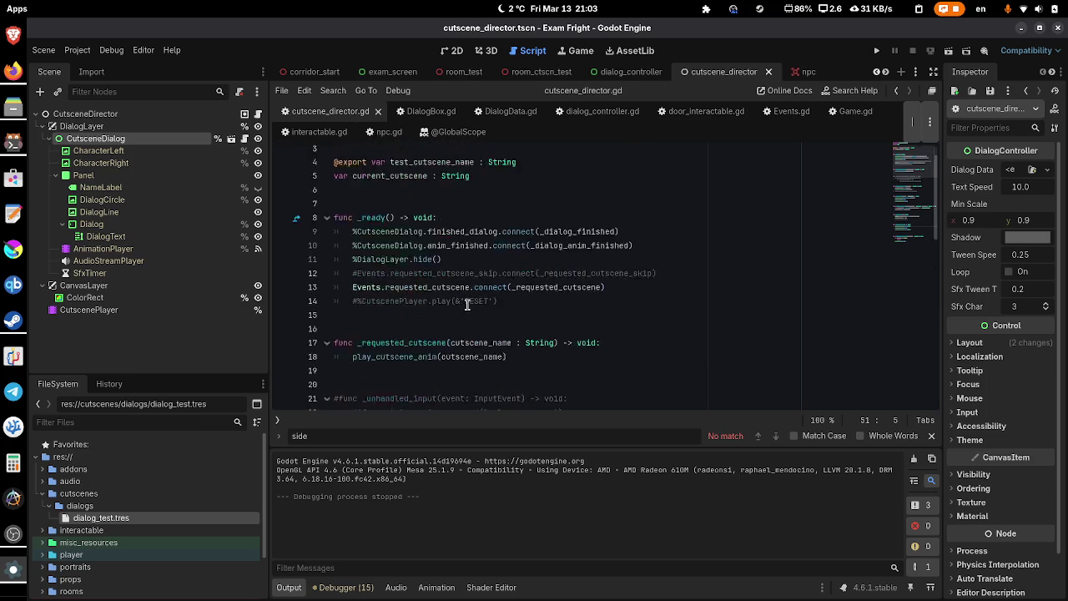
scroll(467, 306, down, 8)
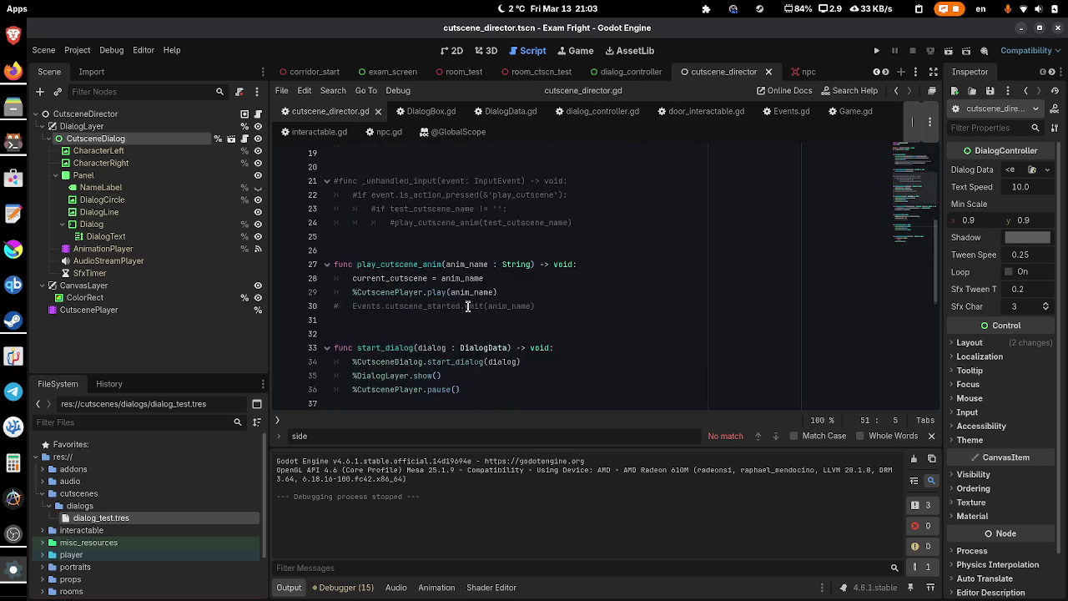
scroll(467, 307, down, 5)
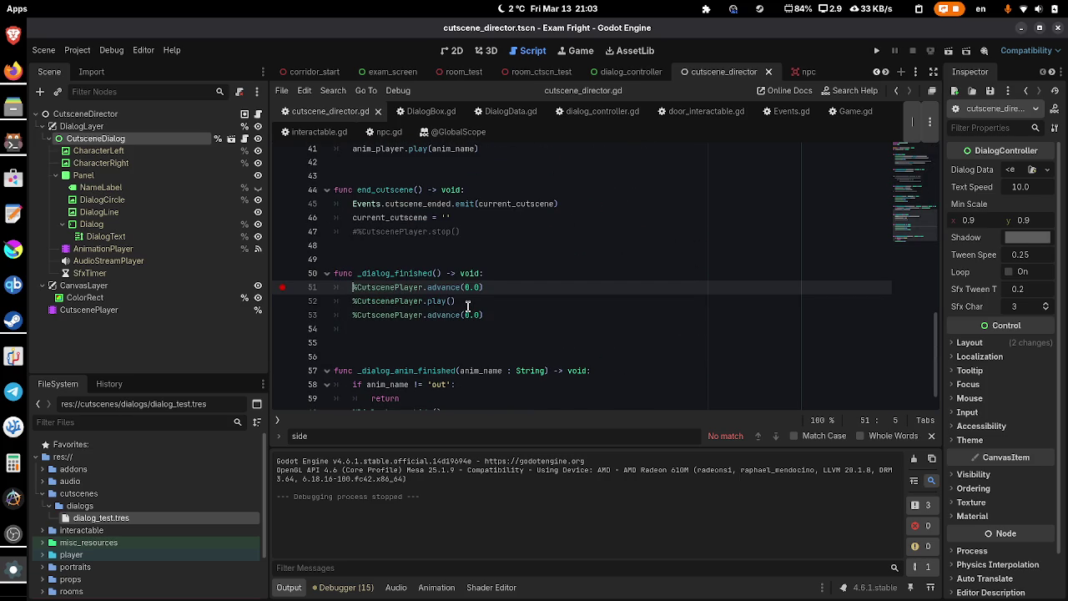
click(480, 287)
text(001)
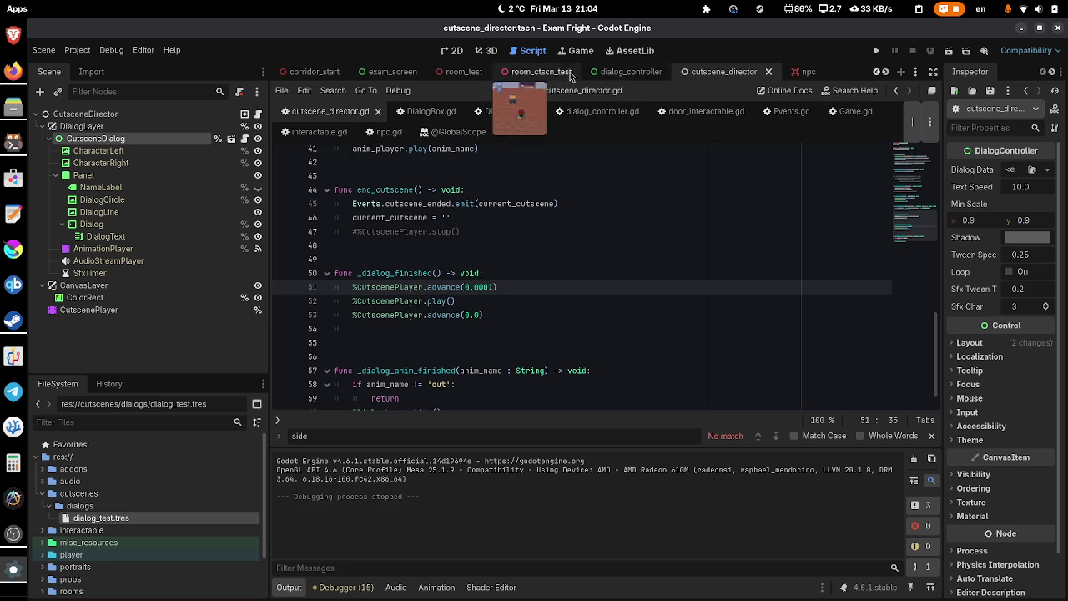
- Run room_ctscn_test with the 0.0001 advance, watch the dialogue, and stop it with F8
click(550, 73)
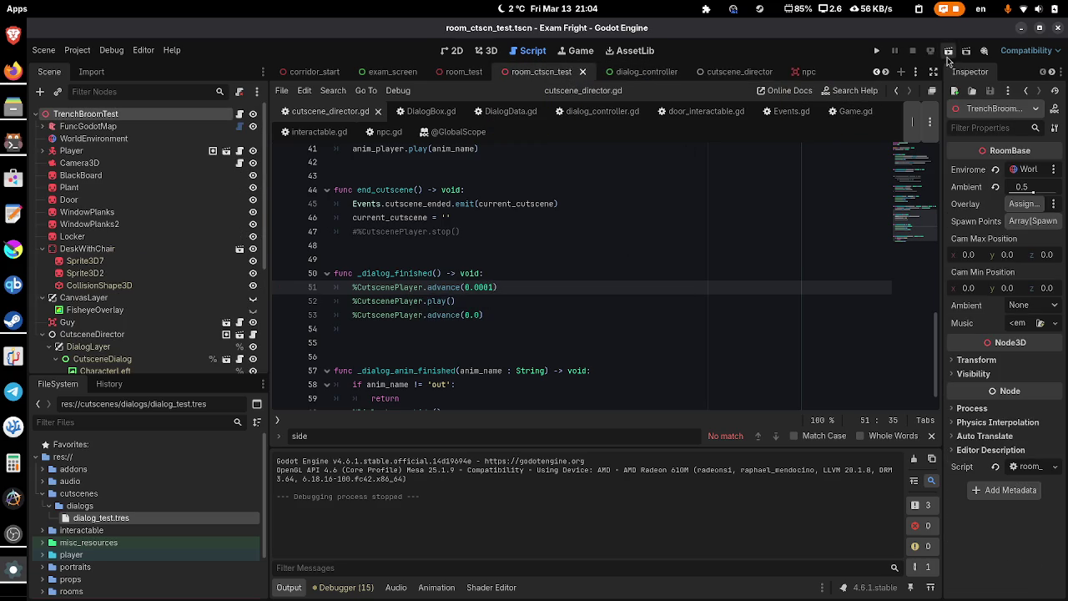
click(947, 53)
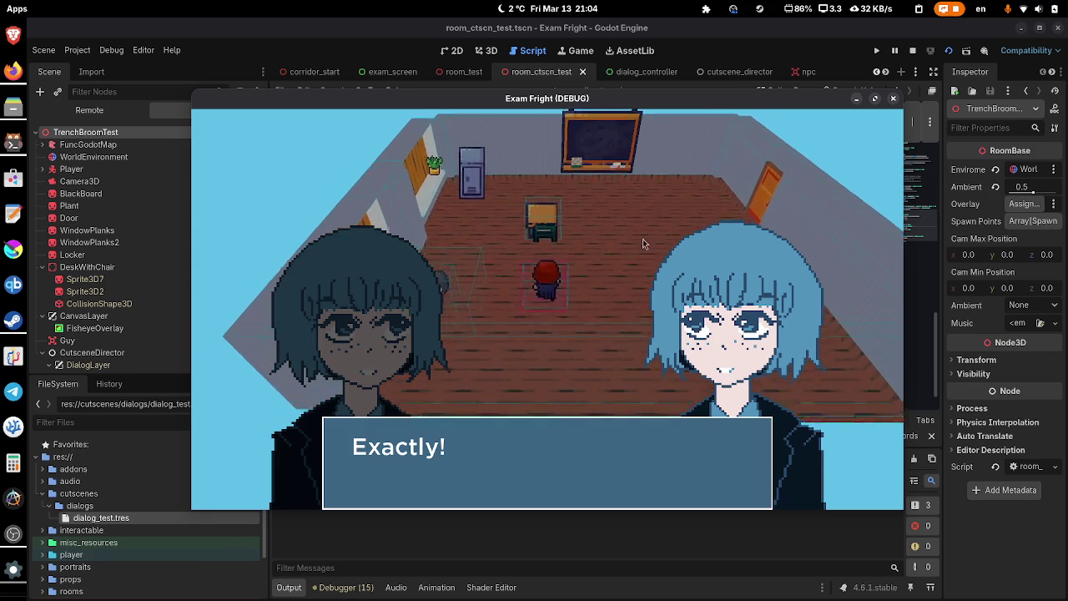
key(F8)
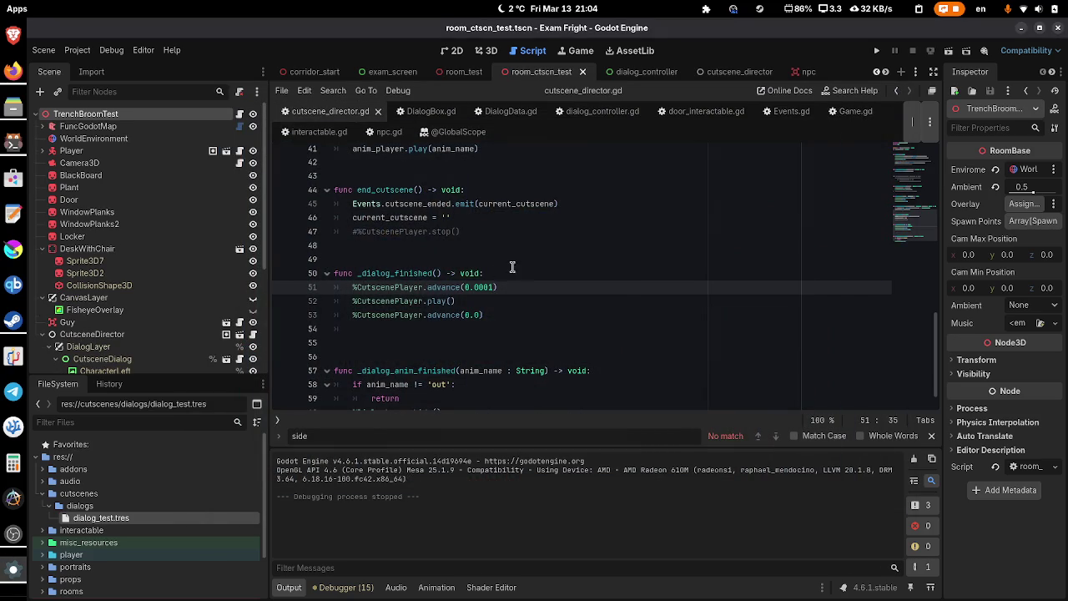
- Scroll through cutscene_director.gd to review its code
scroll(474, 281, down, 1)
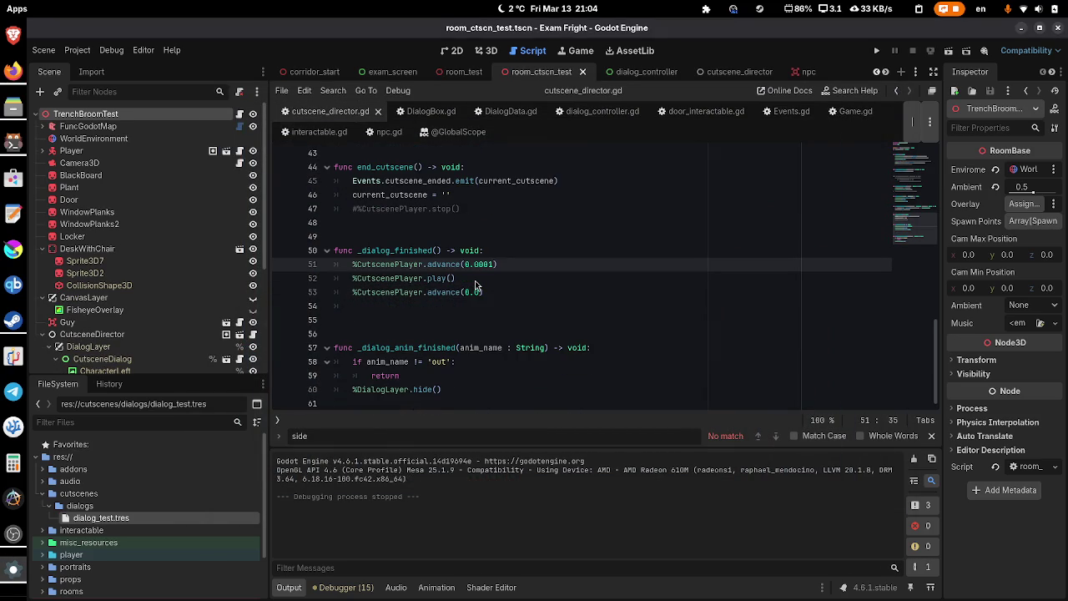
scroll(474, 285, up, 2)
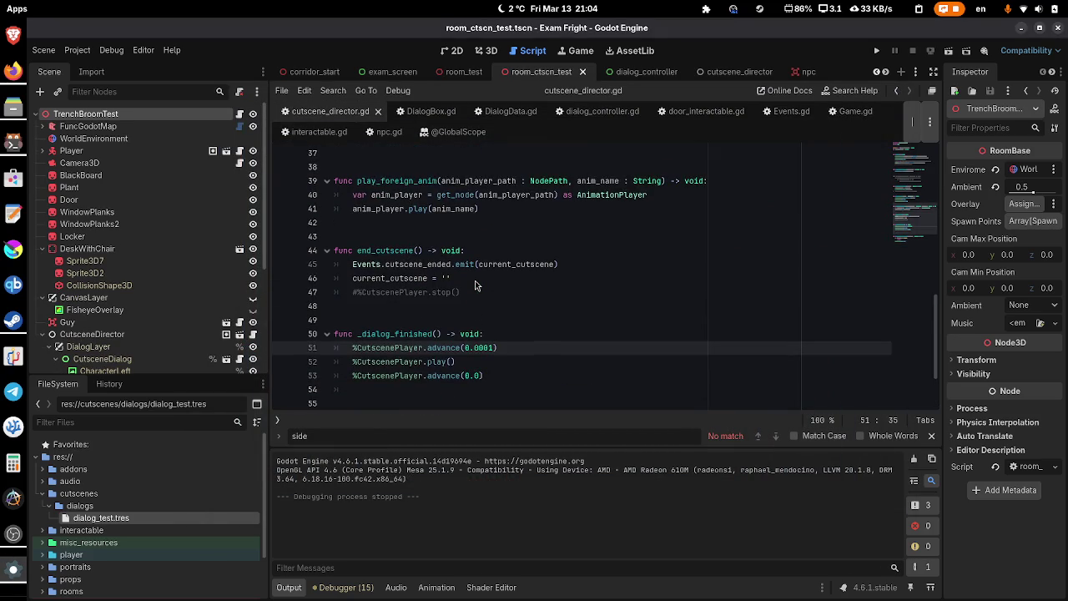
scroll(474, 285, up, 2)
scroll(475, 285, down, 4)
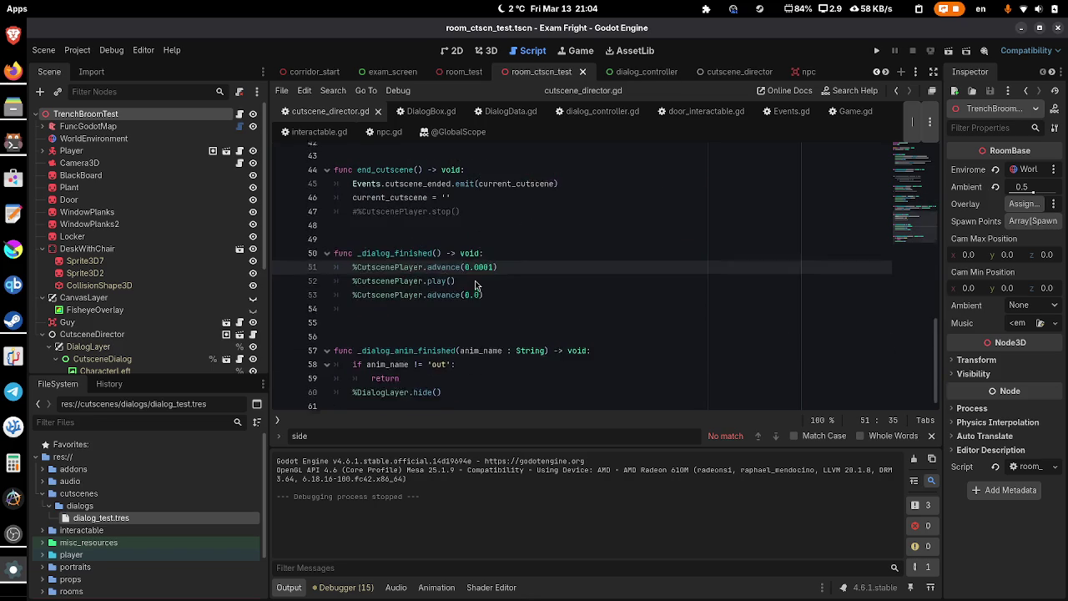
scroll(475, 285, up, 5)
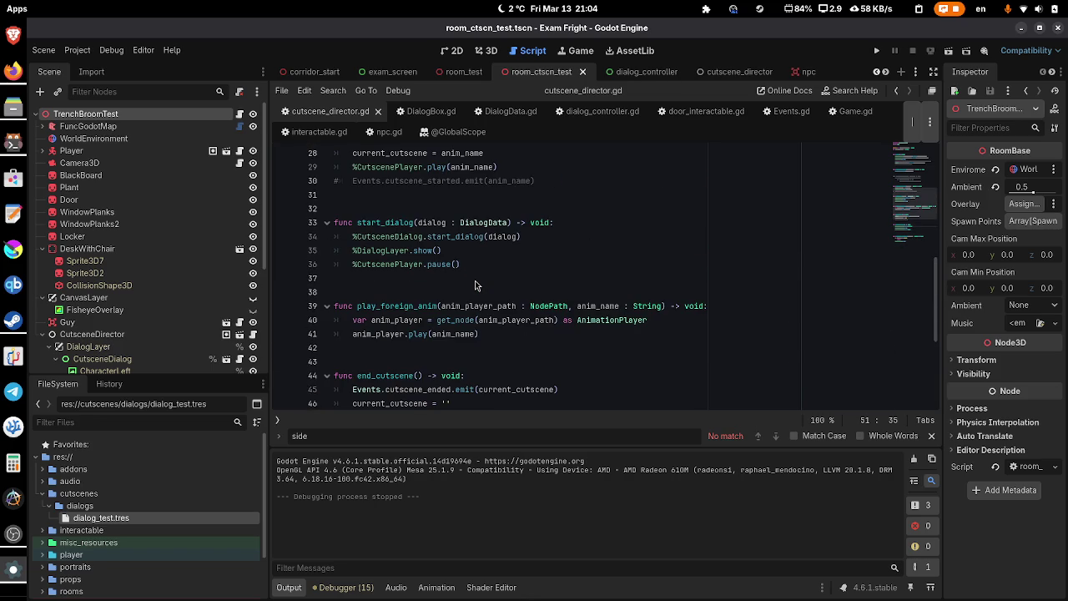
scroll(475, 285, up, 5)
scroll(475, 285, down, 4)
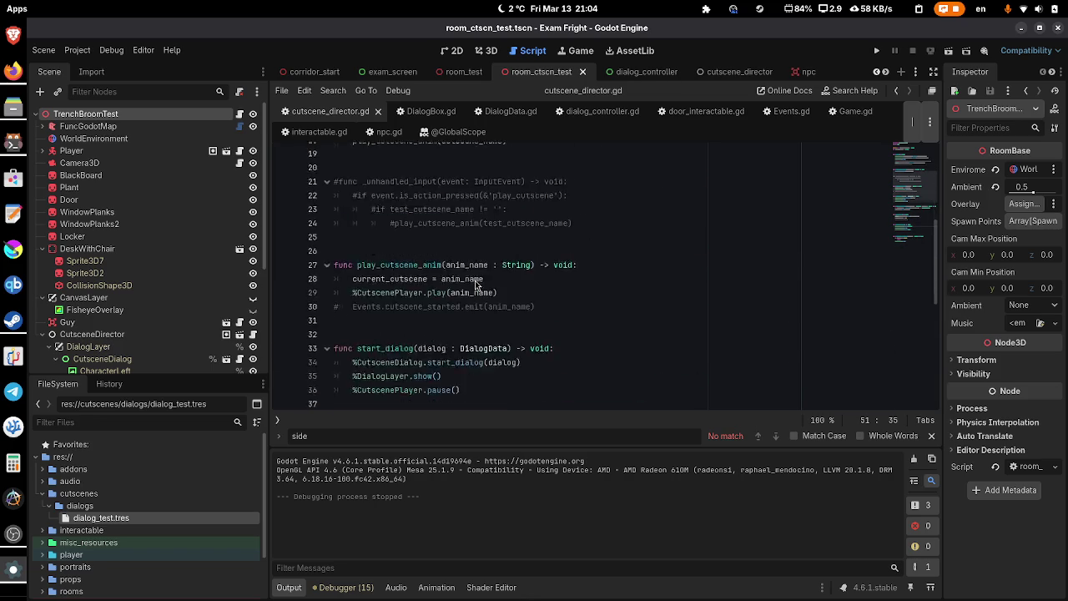
scroll(475, 285, up, 6)
scroll(475, 285, up, 3)
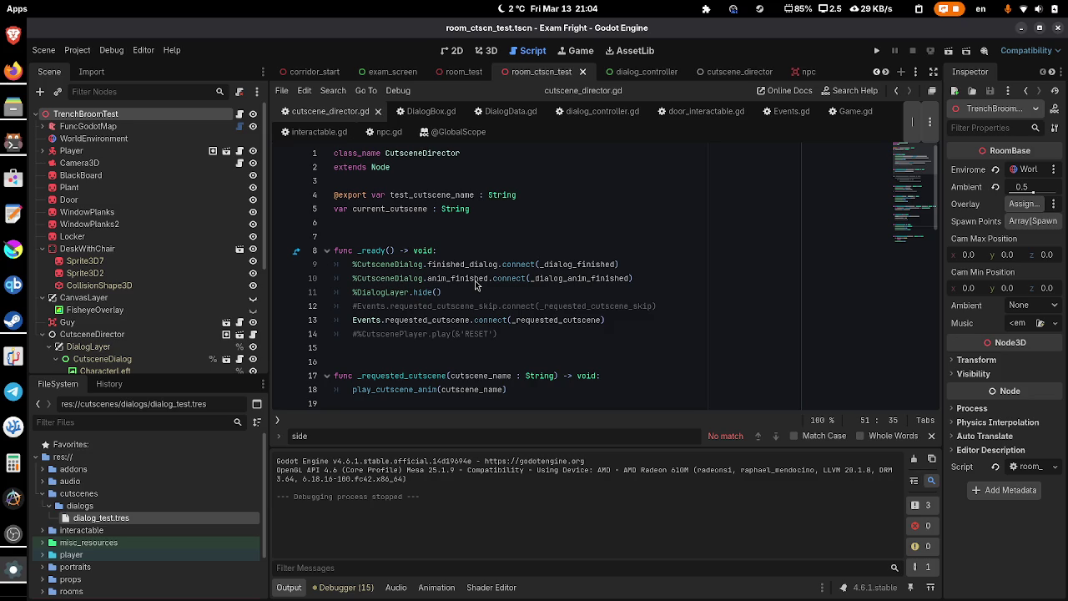
scroll(472, 280, down, 5)
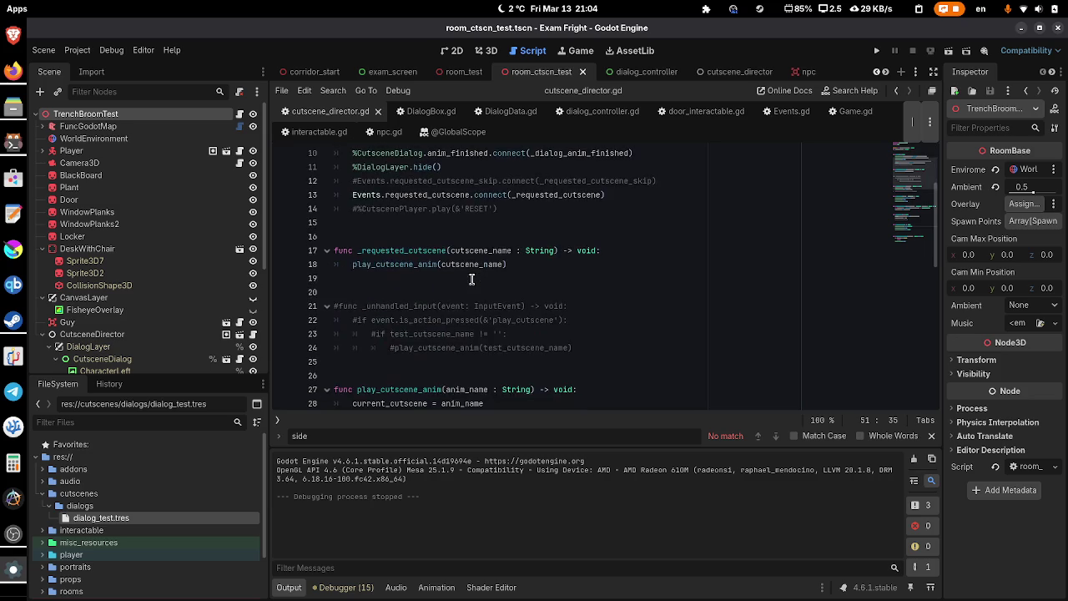
scroll(471, 279, down, 4)
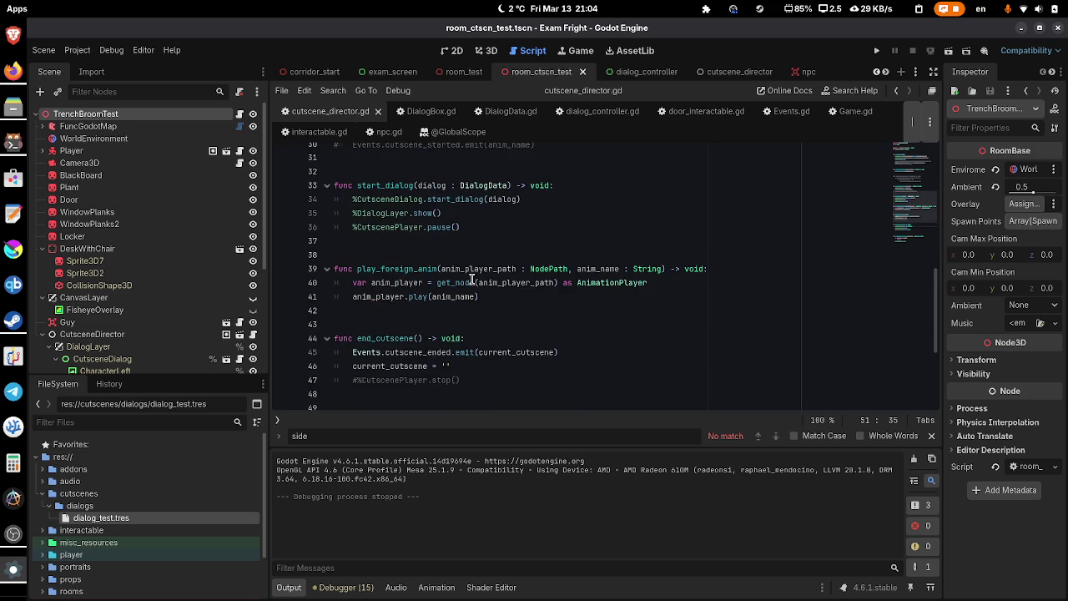
scroll(473, 279, down, 2)
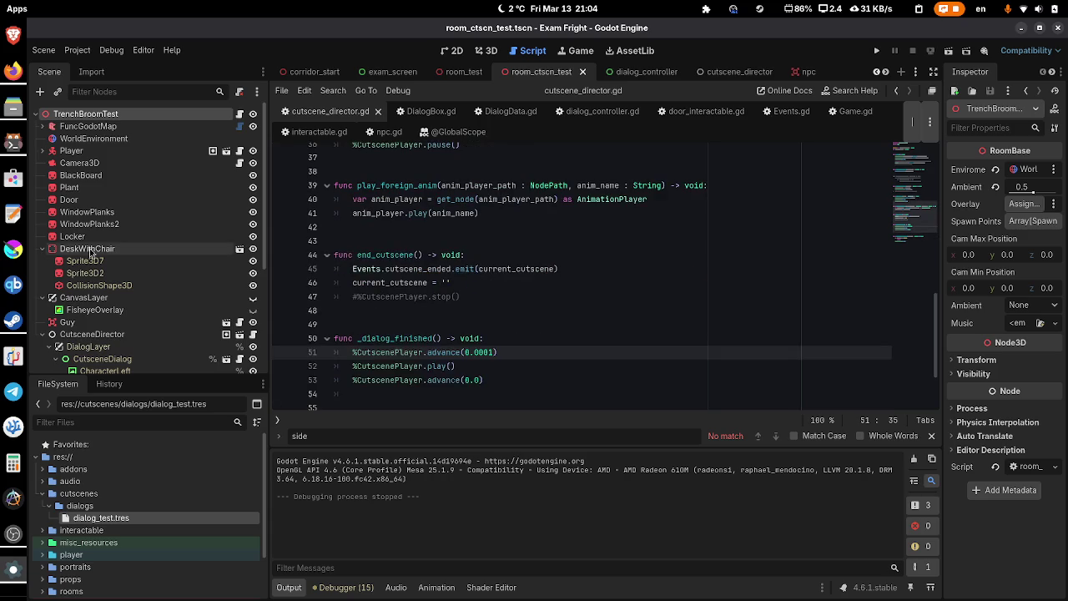
scroll(115, 276, down, 5)
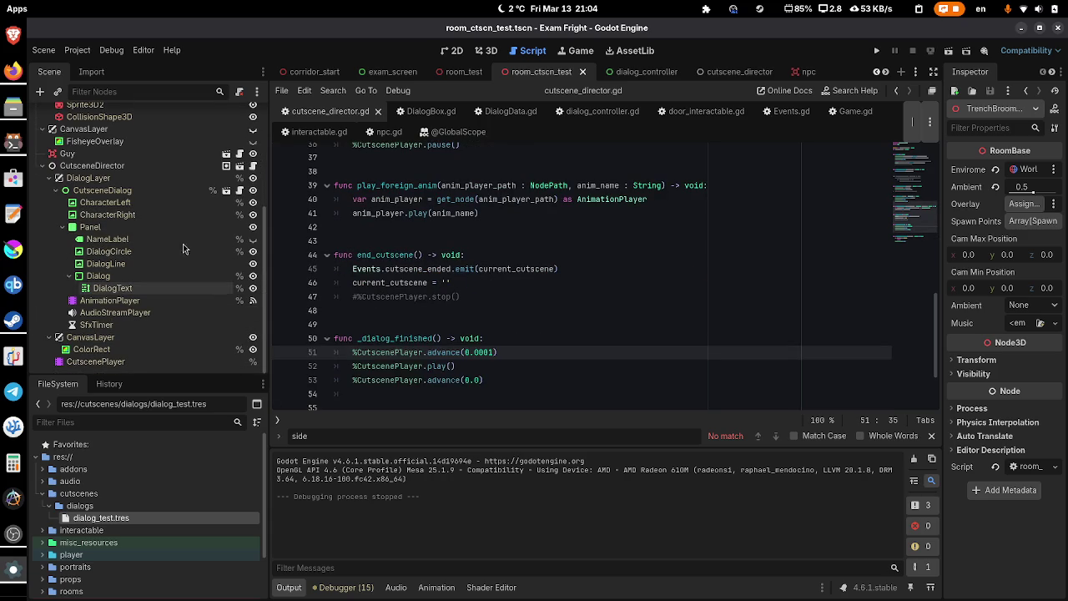
- Open the CutsceneDirector scene and place the caret on the DialogLayer hide line in _ready
click(225, 165)
click(158, 117)
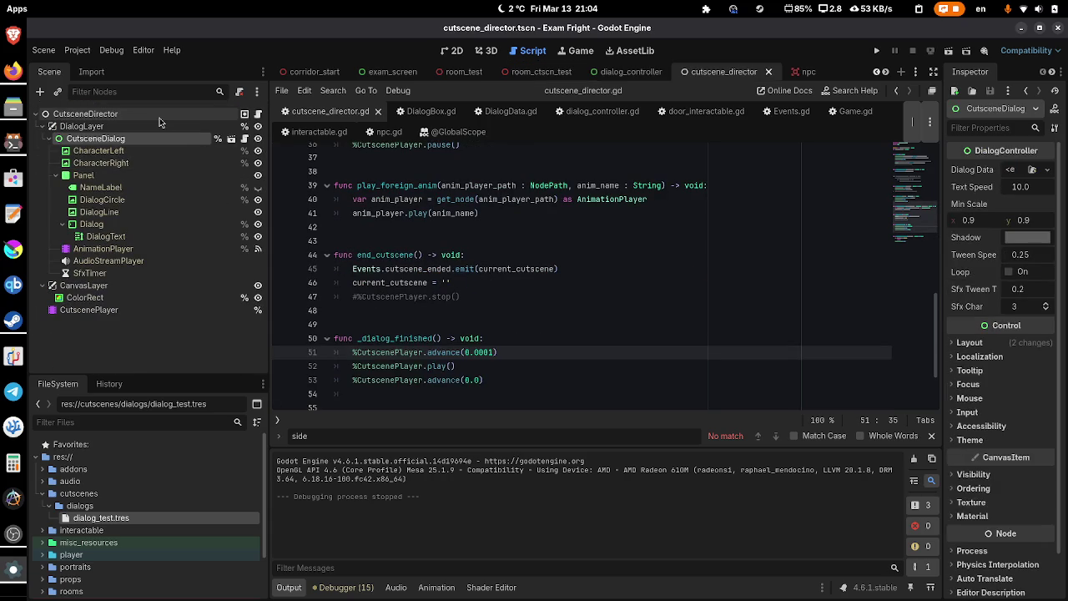
scroll(511, 288, up, 10)
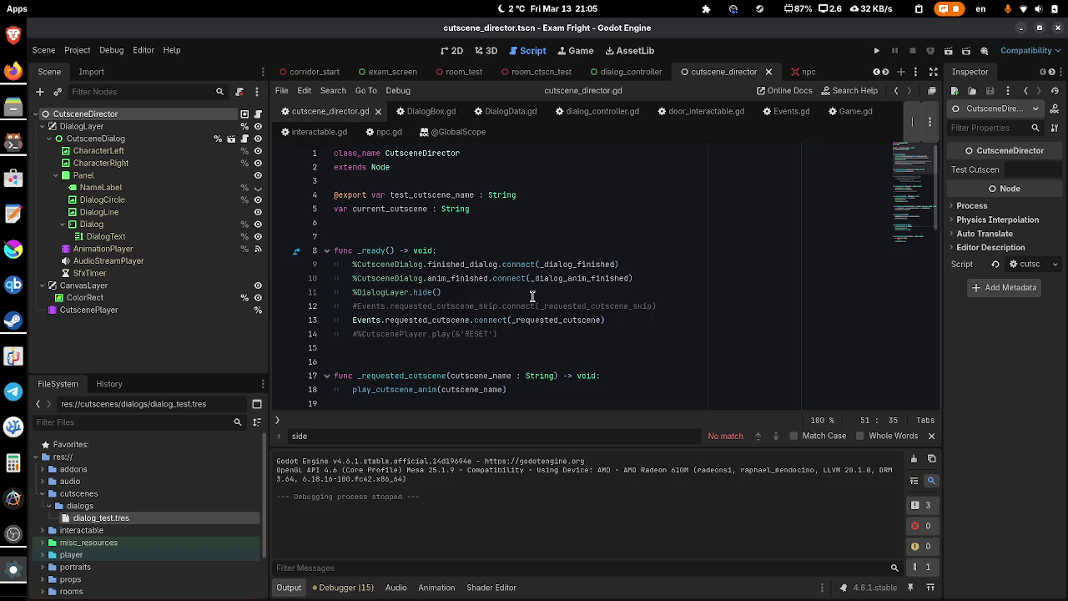
click(531, 296)
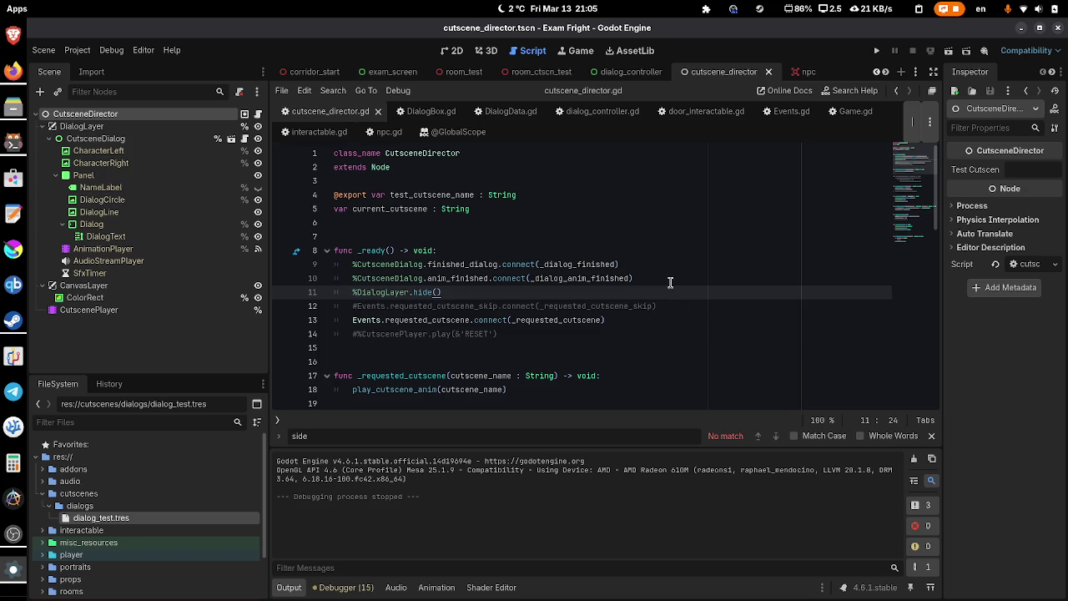
- Insert %CutscenePlayer.animation_finished.connect(_anim_finished) above the DialogLayer hide line in _ready and save
key(ctrl+shift+Return)
text(Cu)
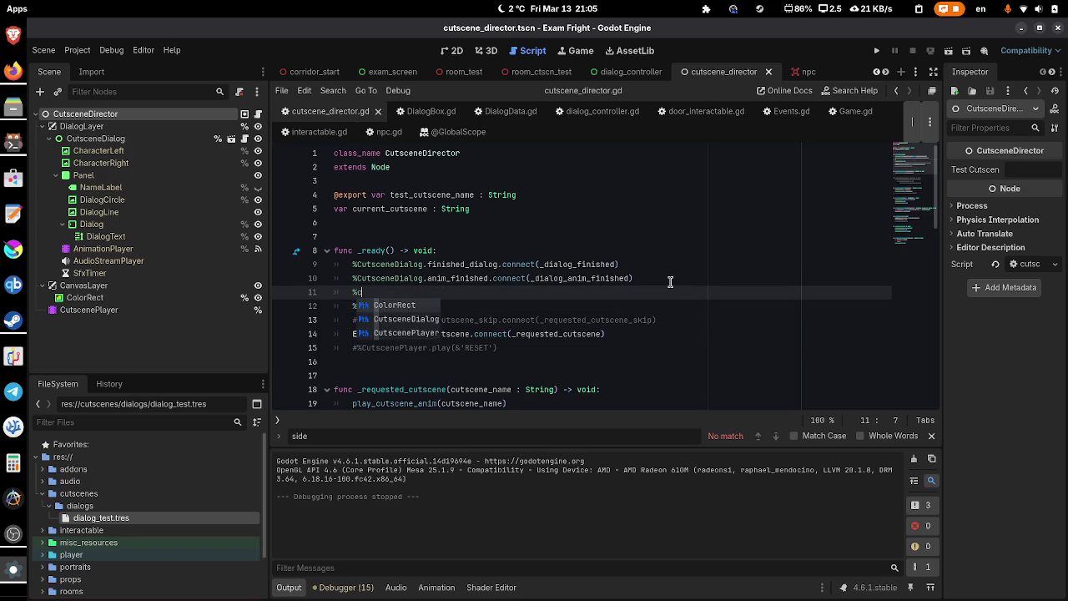
key(BackSpace)
key(BackSpace)
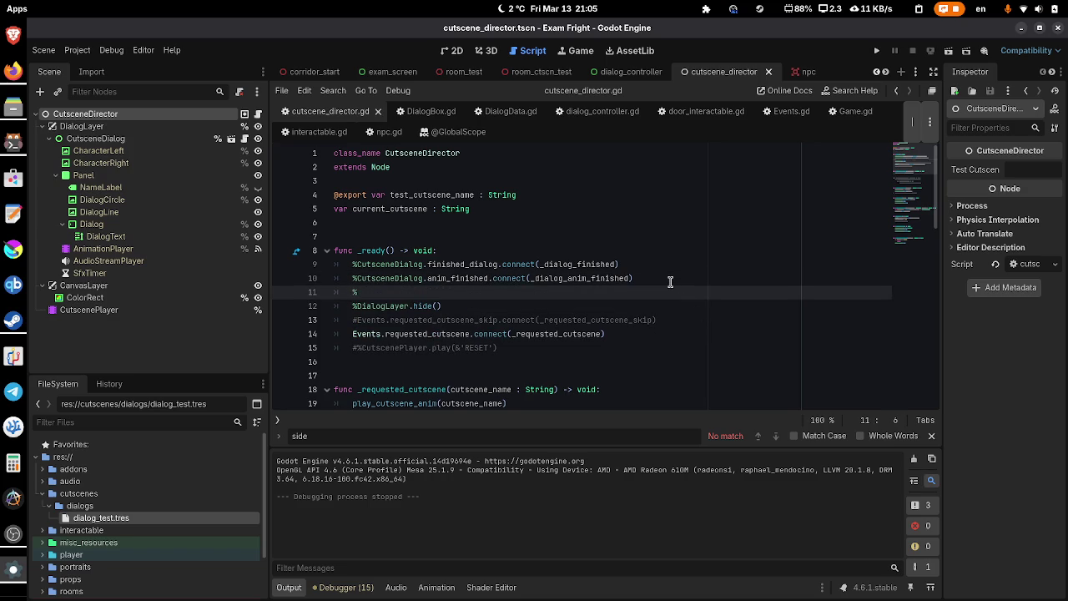
text(Cuts)
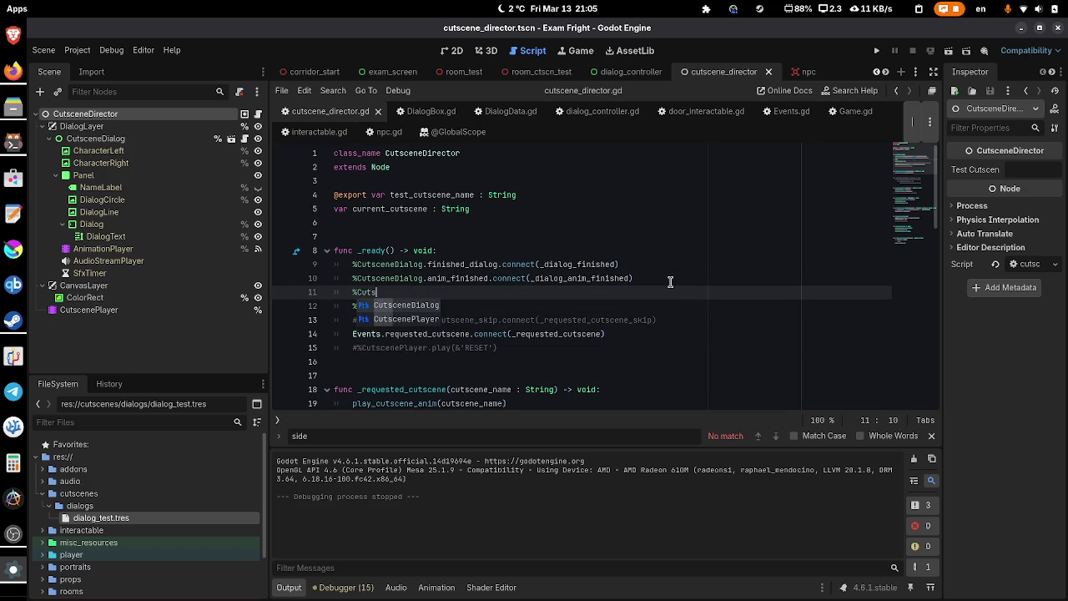
key(Down)
key(Return)
text(.ani)
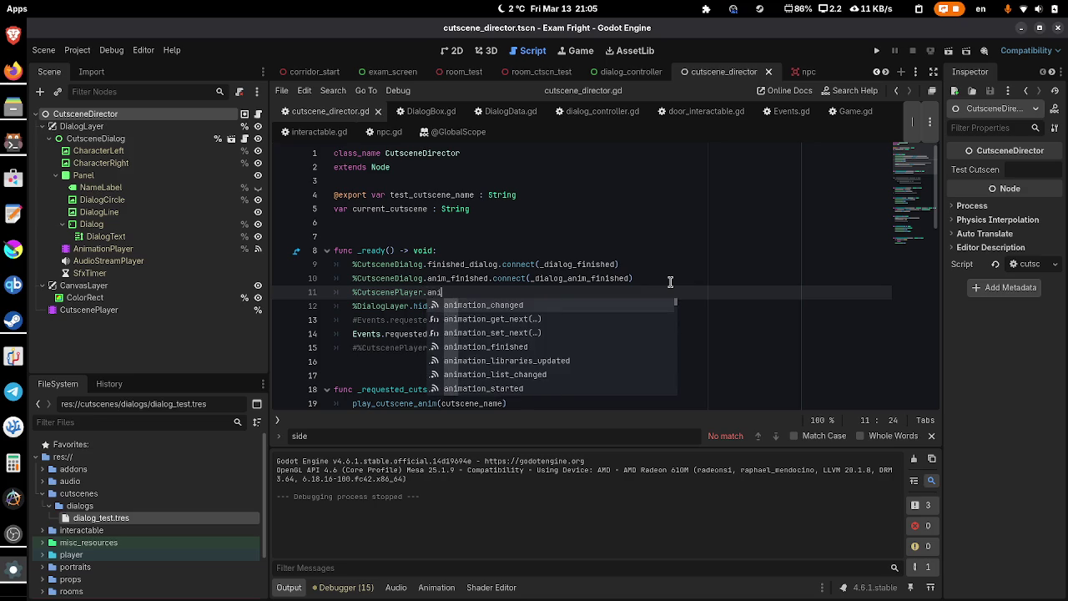
text(mation_fi)
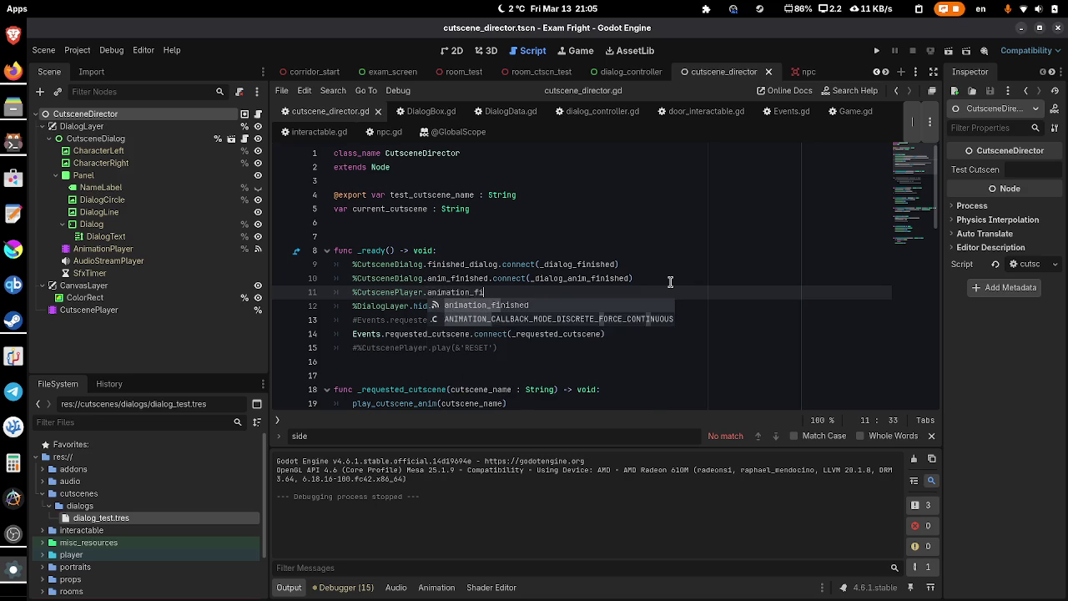
key(Return)
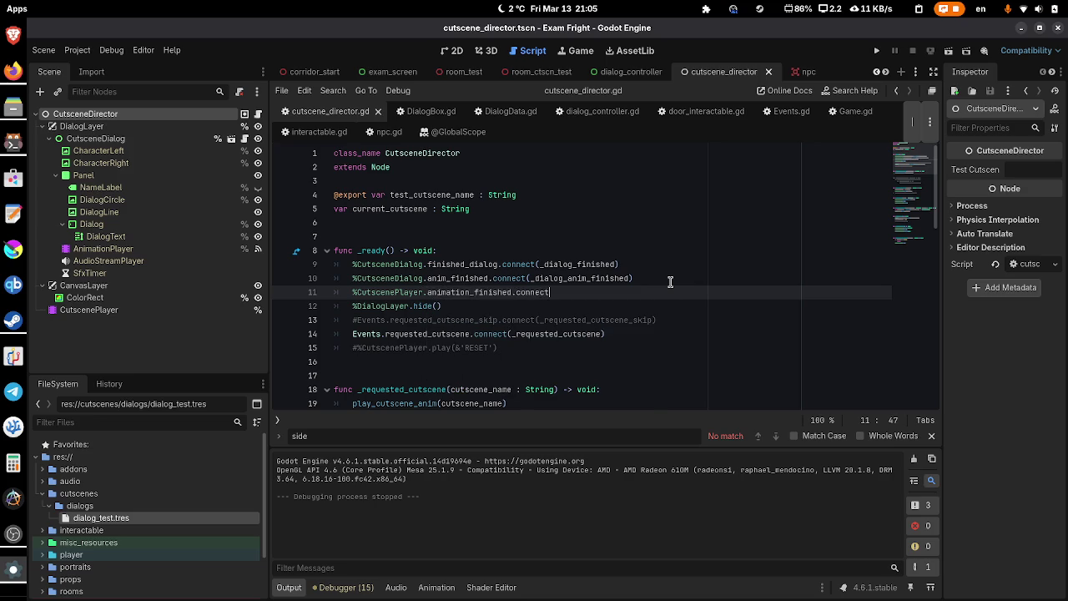
text((_anim_)
text(finished)
key(ctrl+s)
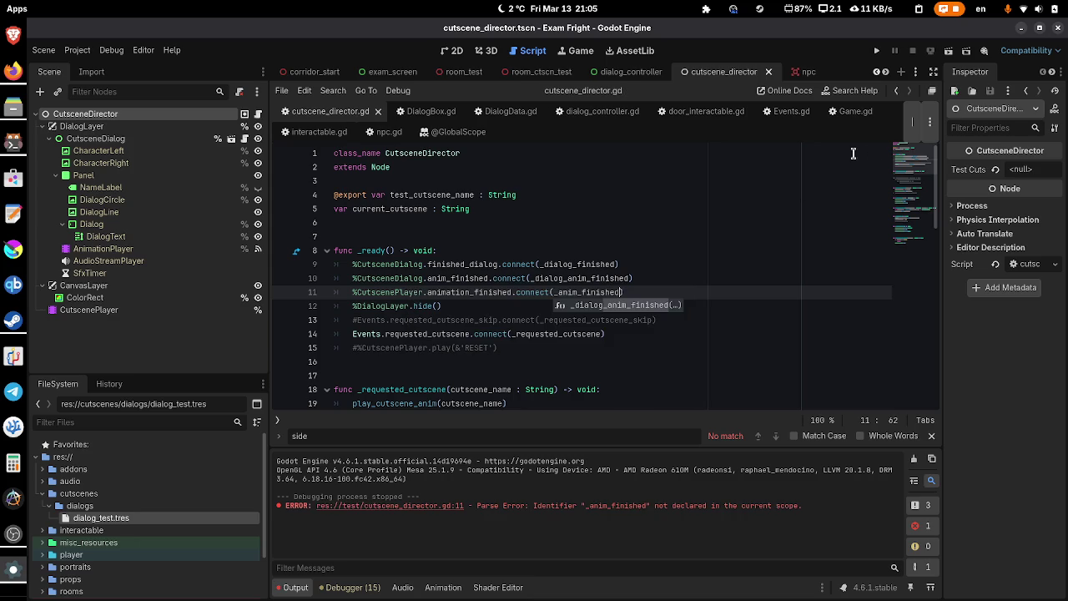
- Add func _anim_finished(anim_name : String) -> void: calling end_cutscene() below _dialog_anim_finished, and save
scroll(683, 355, down, 10)
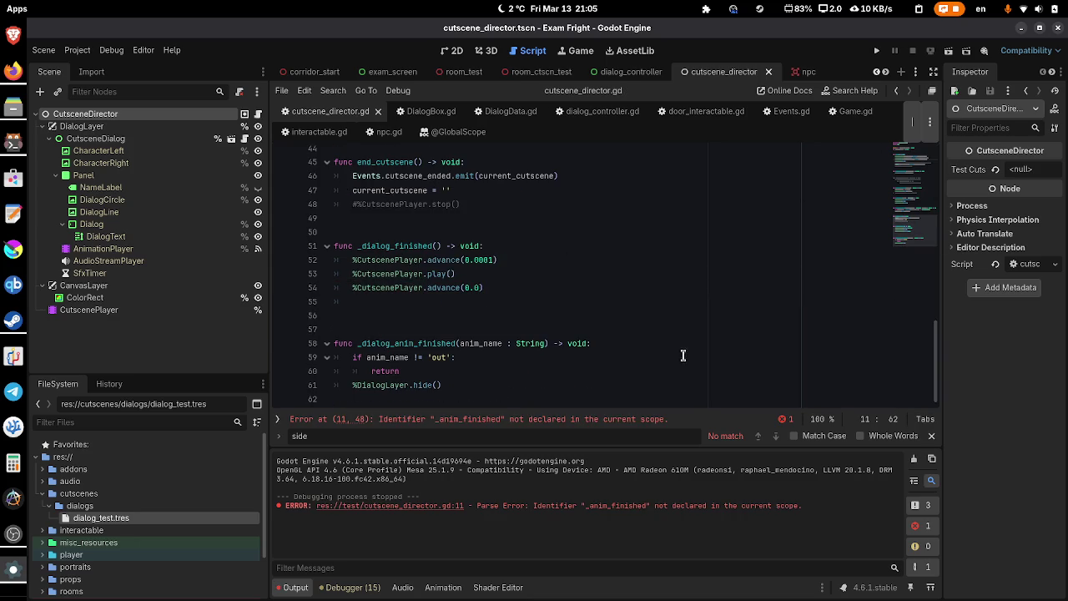
click(525, 394)
key(Return)
key(Return)
text(c _anim_finished(anim_)
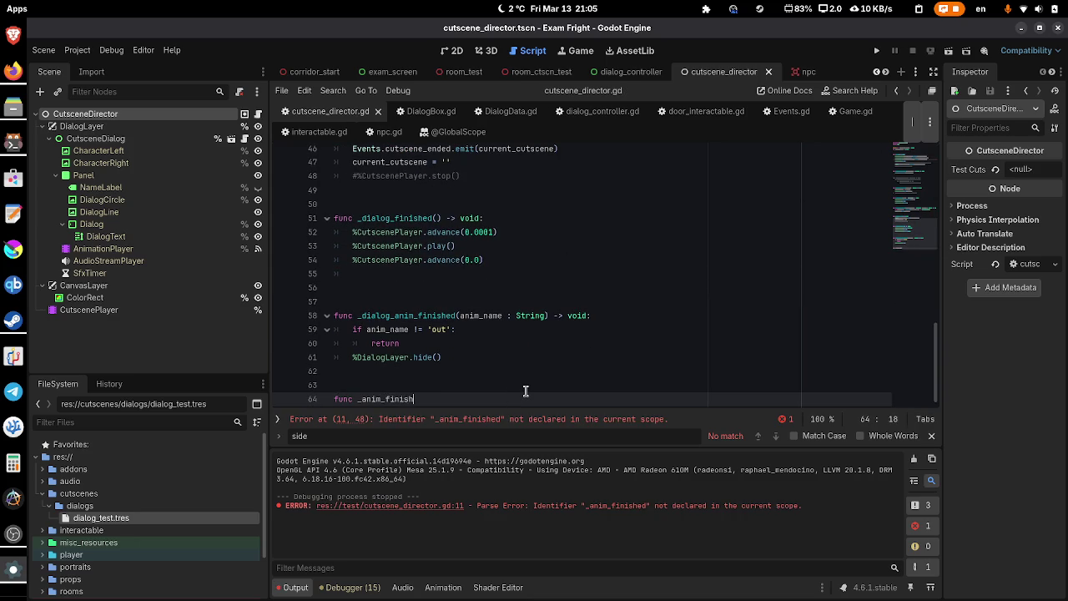
text(name : S)
text(tring) -> voi)
key(Return)
text(p)
key(BackSpace)
text(end)
key(Return)
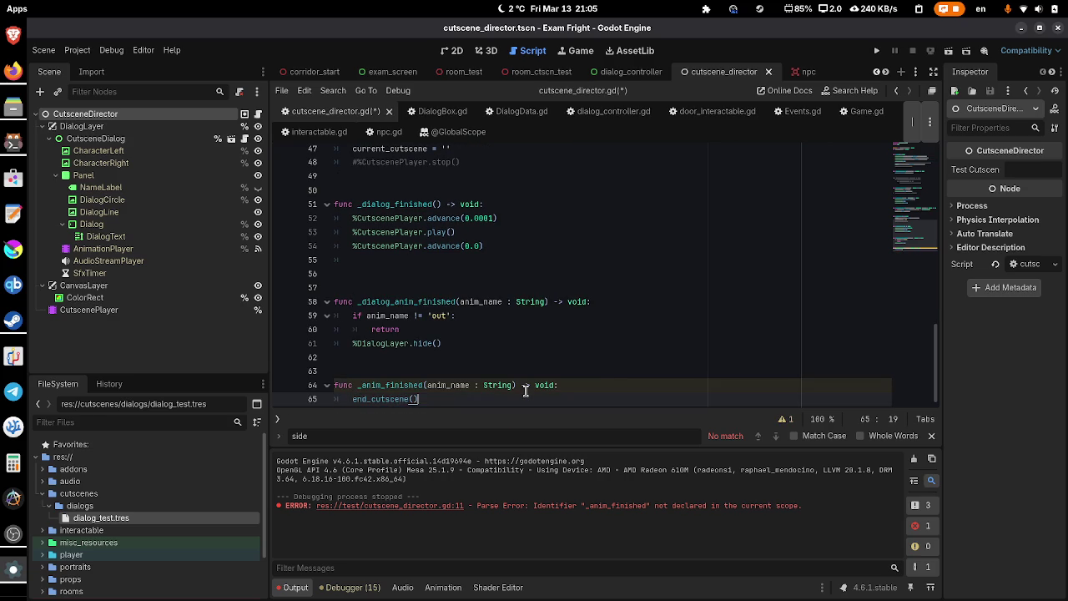
key(ctrl+s)
scroll(525, 391, up, 3)
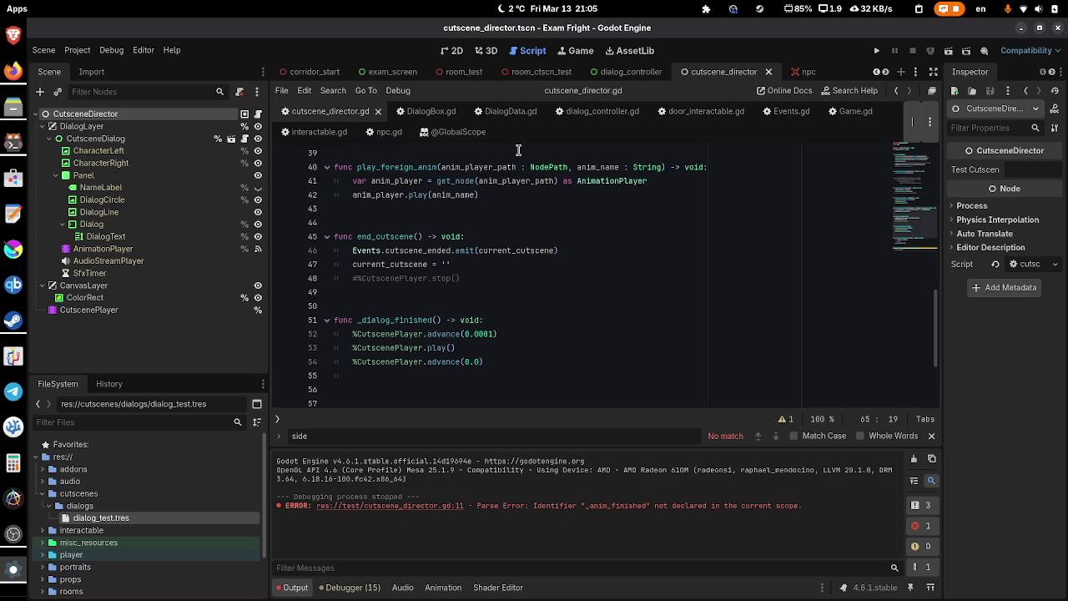
scroll(513, 158, down, 3)
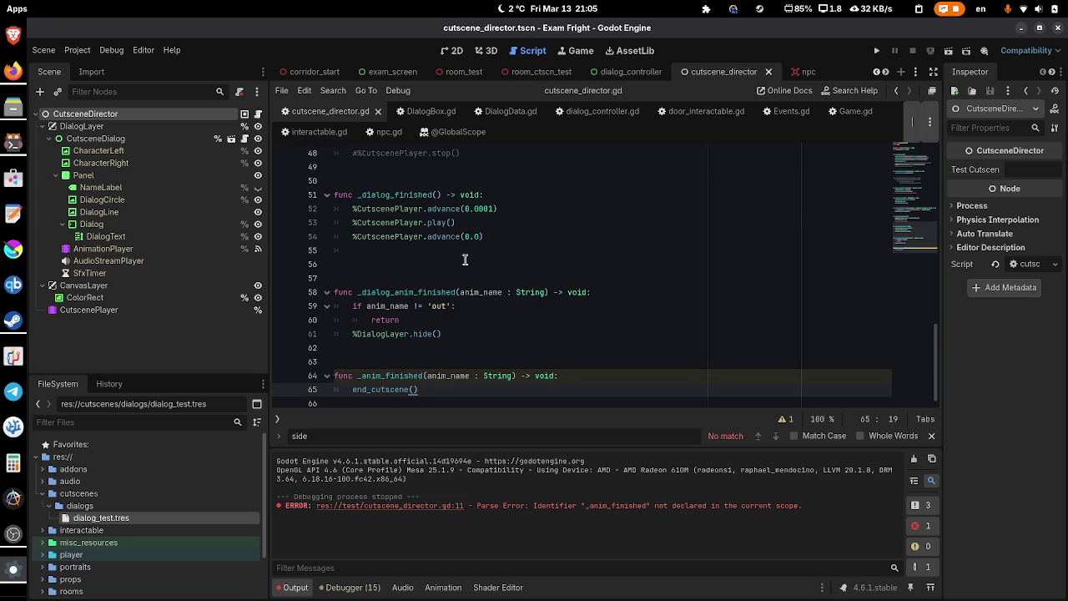
- Copy the DialogLayer hide line into _dialog_finished and fix its indentation on line 52
triple_click(432, 334)
key(ctrl+c)
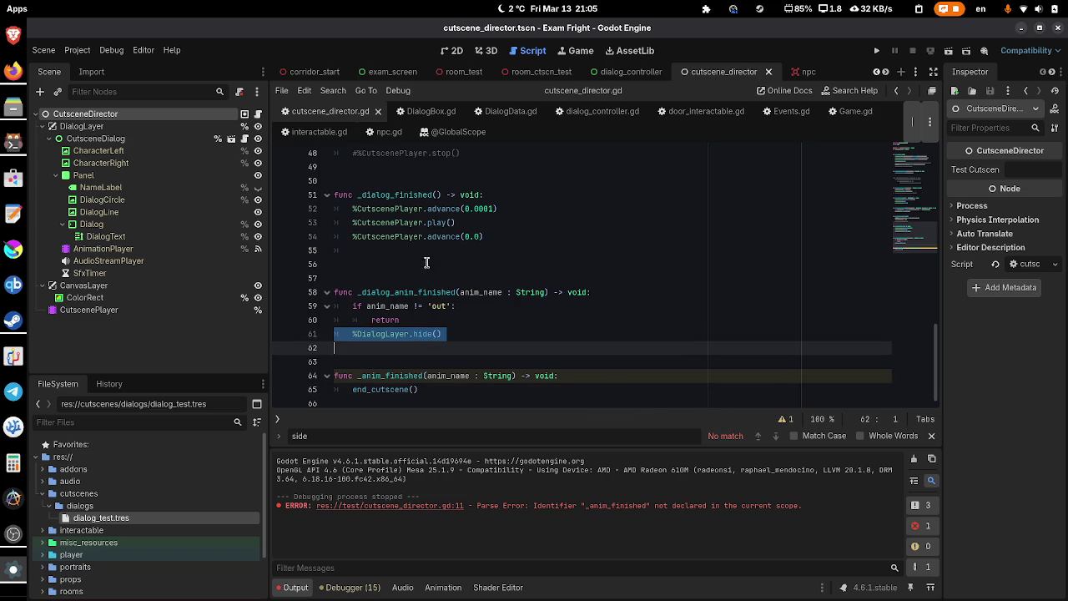
click(537, 200)
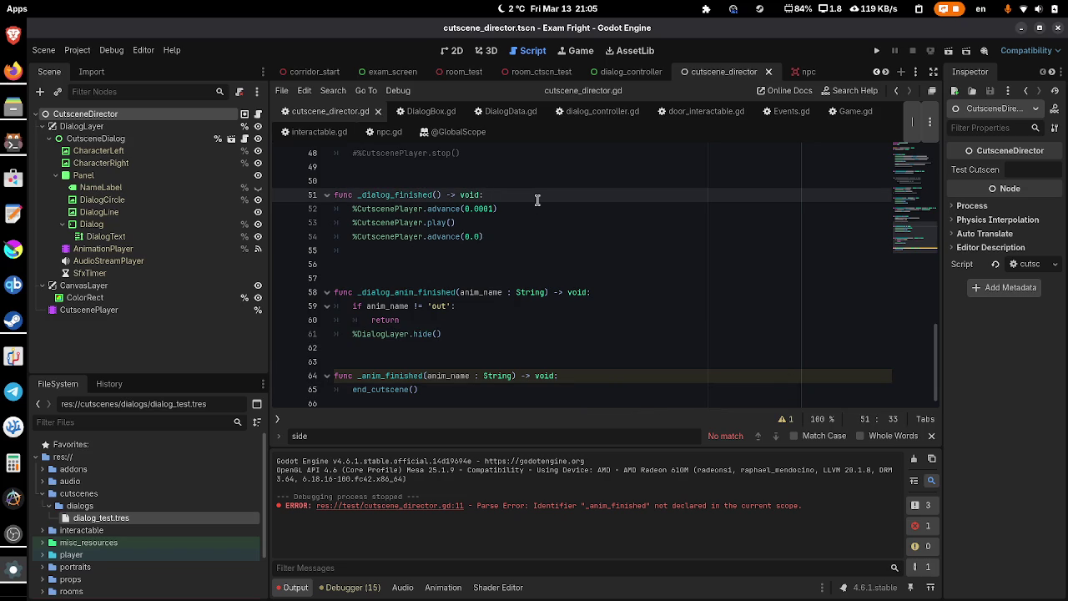
key(Return)
key(ctrl+v)
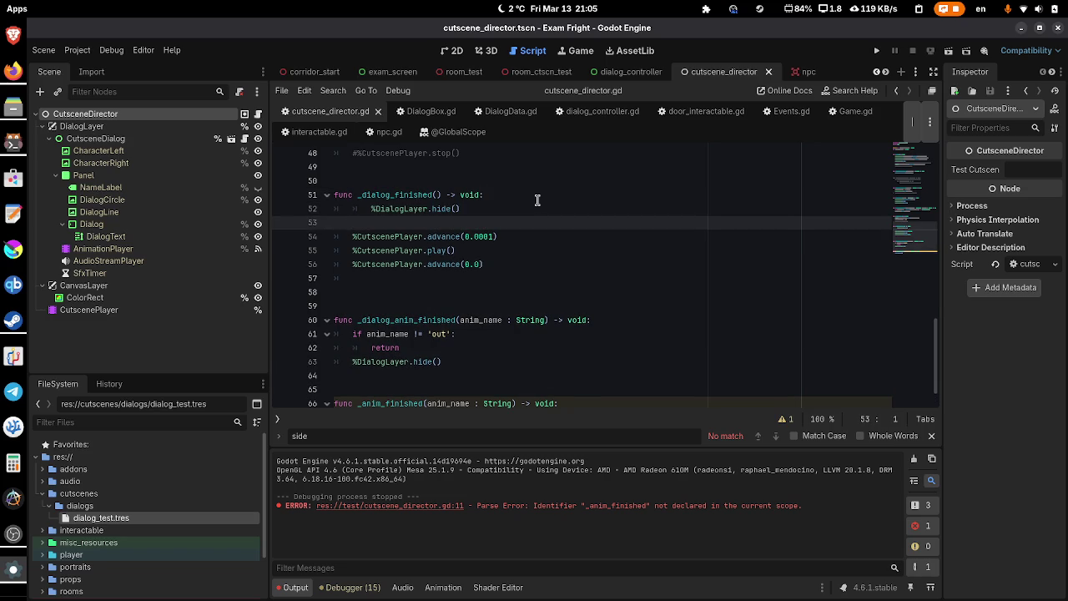
key(Up)
key(Up)
key(Down)
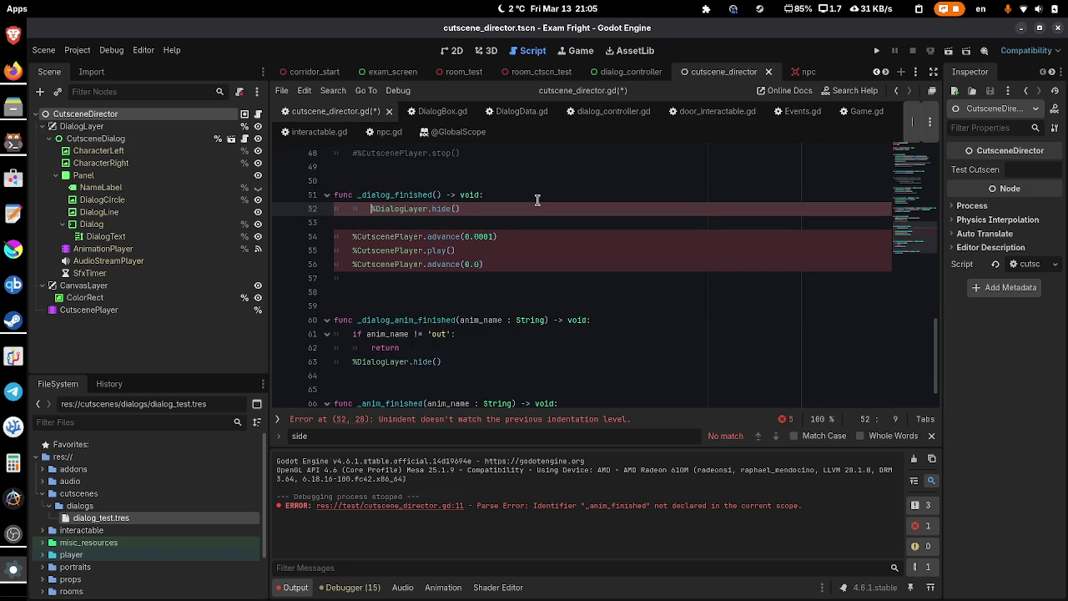
key(BackSpace)
key(End)
key(Delete)
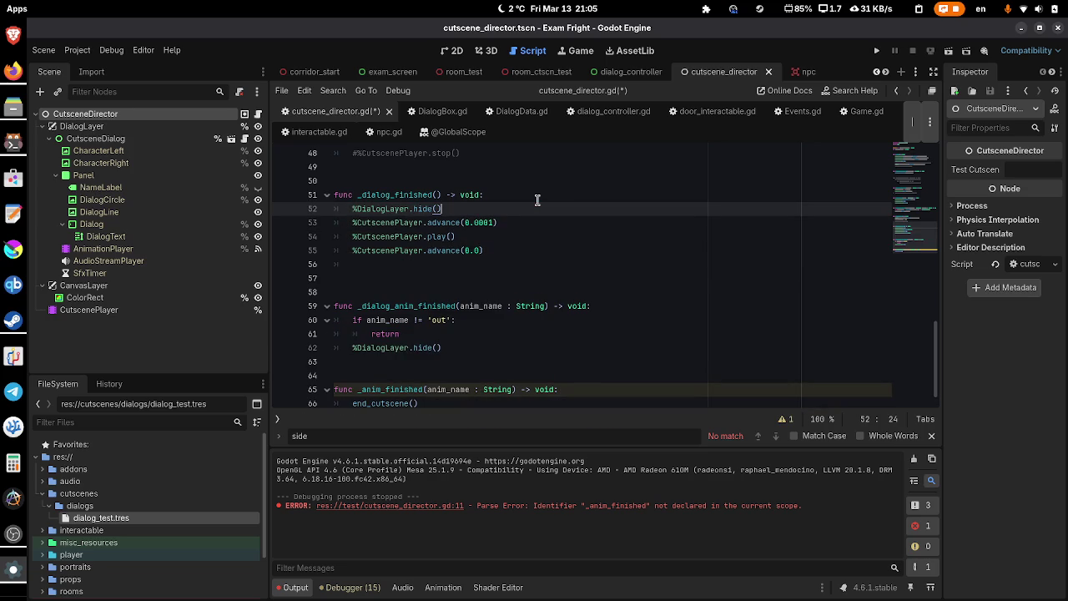
- Delete the _dialog_anim_finished function and its leftover blank lines, then save
mouse_move(458, 350)
mouse_down()
mouse_move(347, 291)
mouse_move(335, 266)
mouse_up()
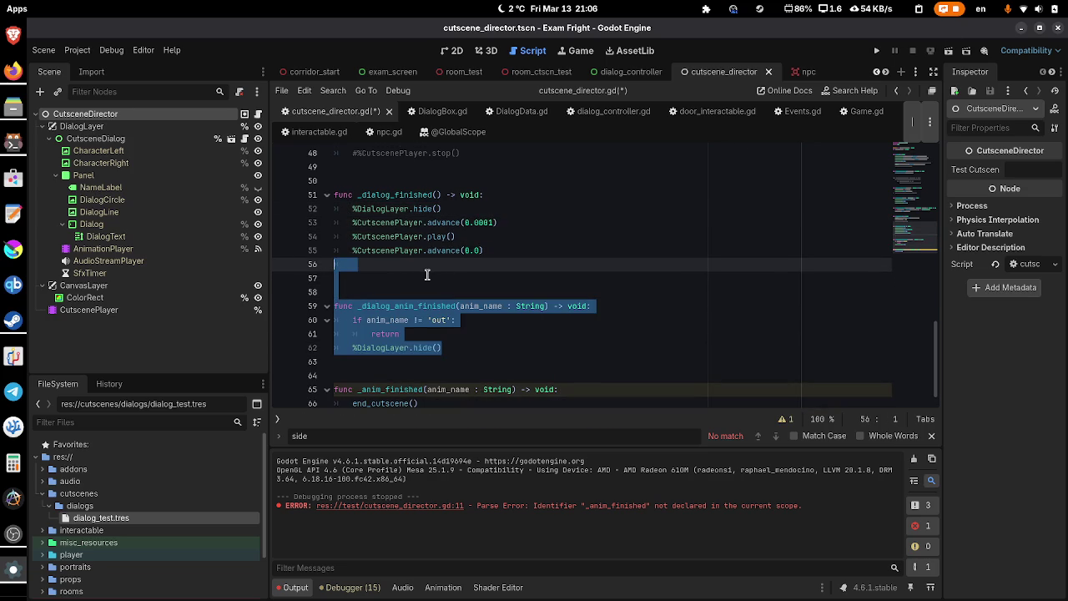
key(BackSpace)
key(Down)
key(Down)
key(BackSpace)
key(ctrl+s)
click(453, 299)
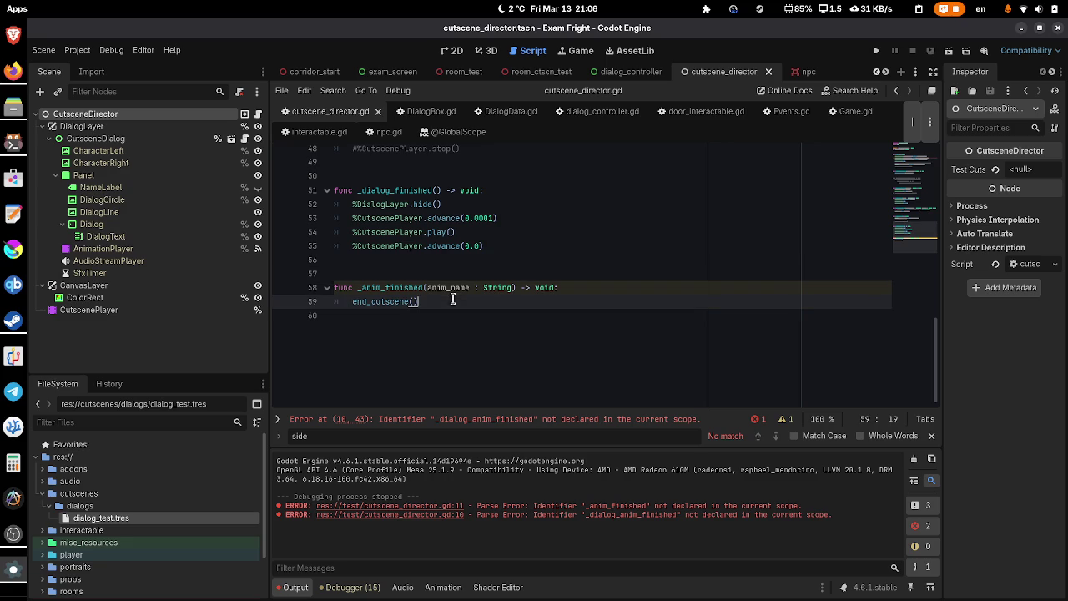
- Remove the _dialog_anim_finished connect line on line 10, save, and rerun room_ctscn_test
click(527, 420)
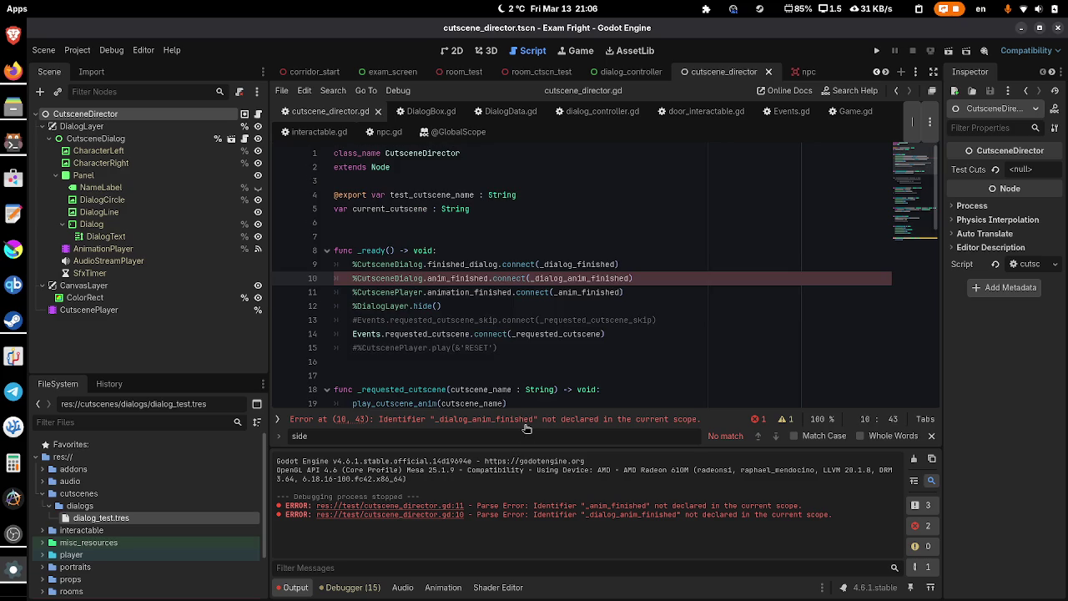
triple_click(412, 280)
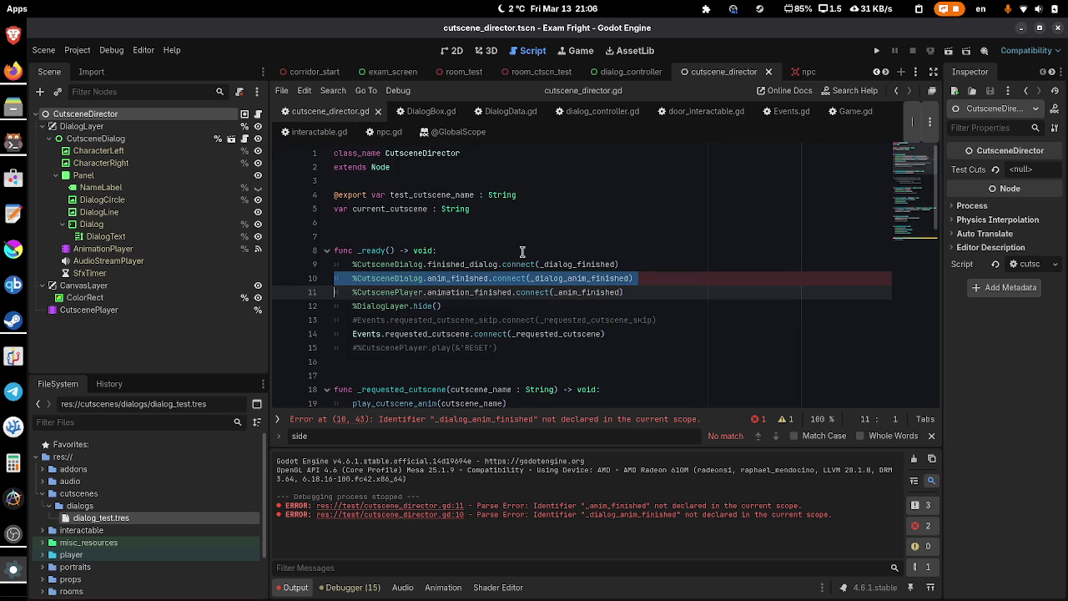
key(BackSpace)
key(ctrl+s)
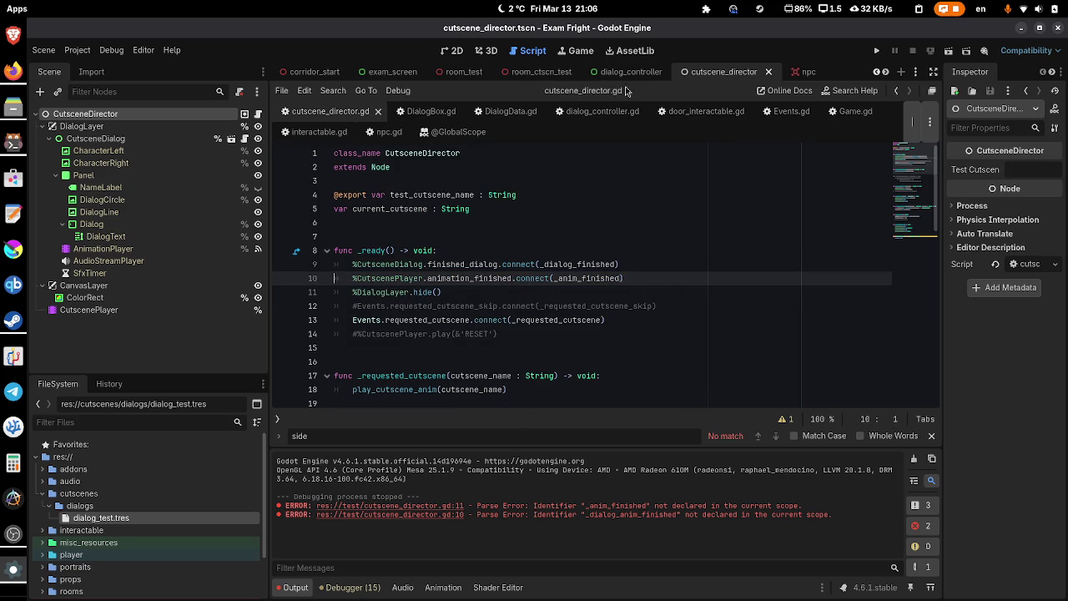
click(551, 73)
click(948, 50)
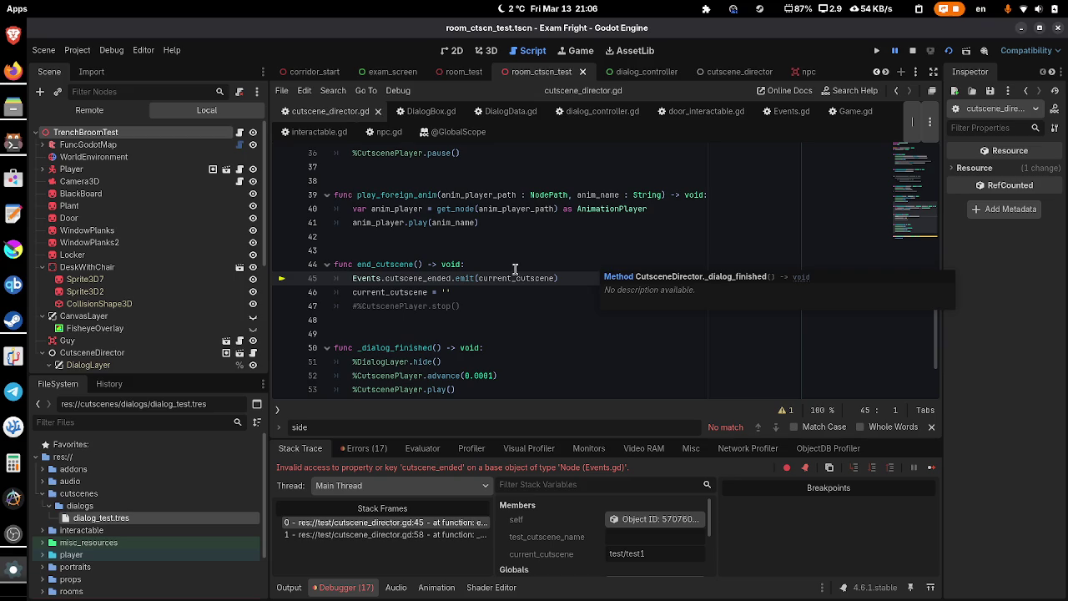
- Declare signal cutscene_ended(name : String) below requested_cutscene in Events.gd, then stop and rerun the game
ctrl+click(377, 280)
click(557, 306)
click(561, 294)
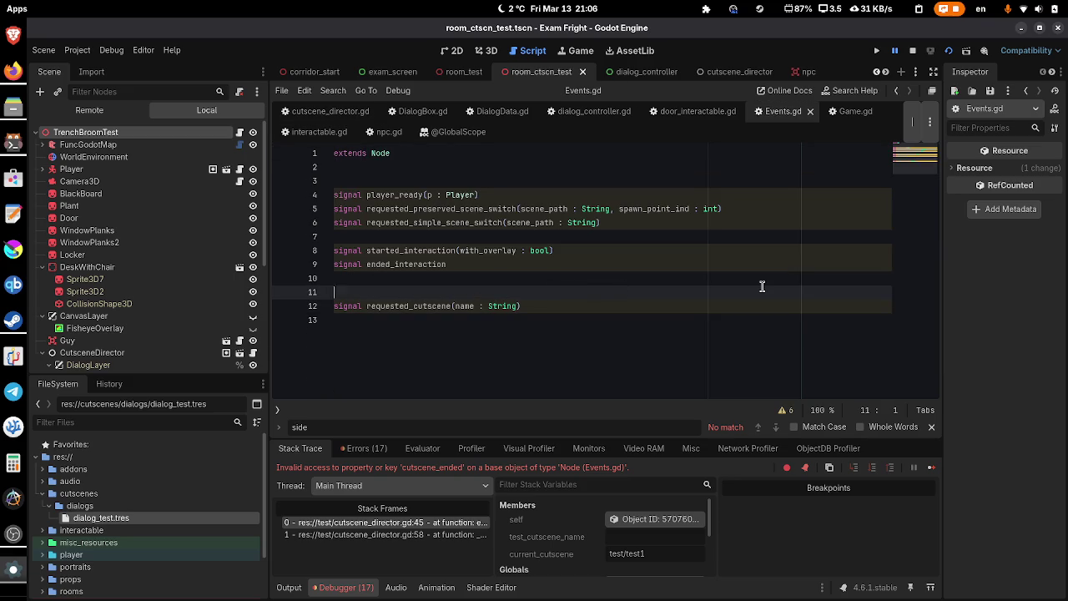
key(Down)
key(Down)
text(l cutsc)
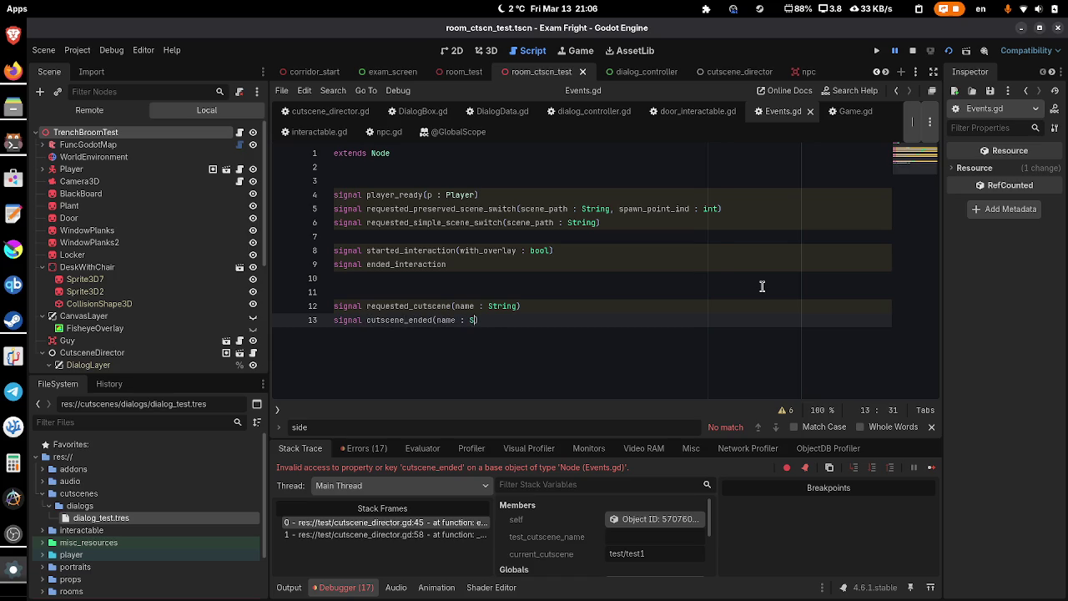
text(tring)
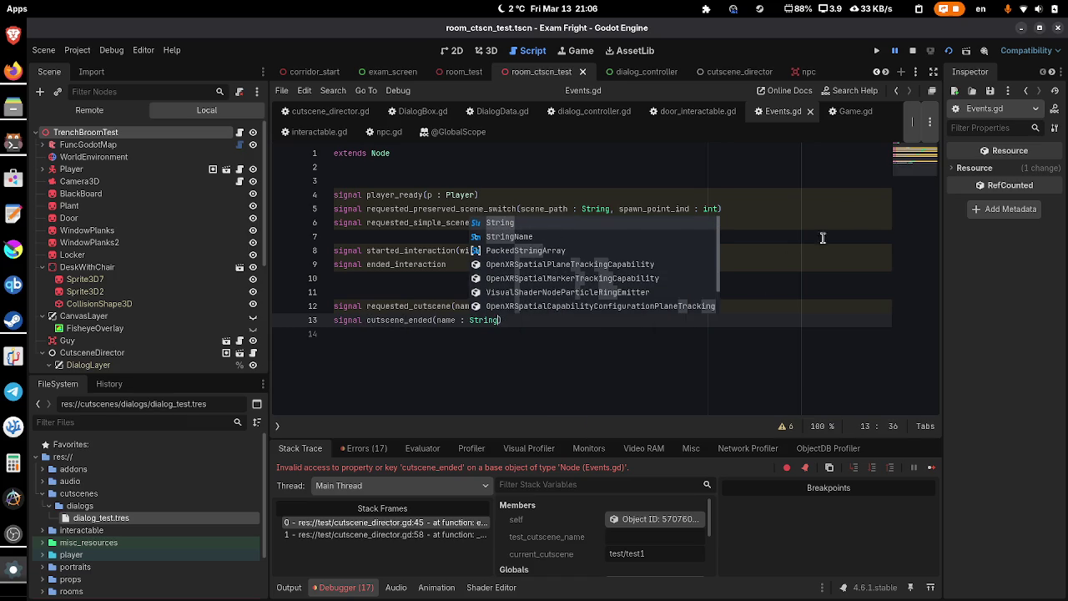
click(913, 50)
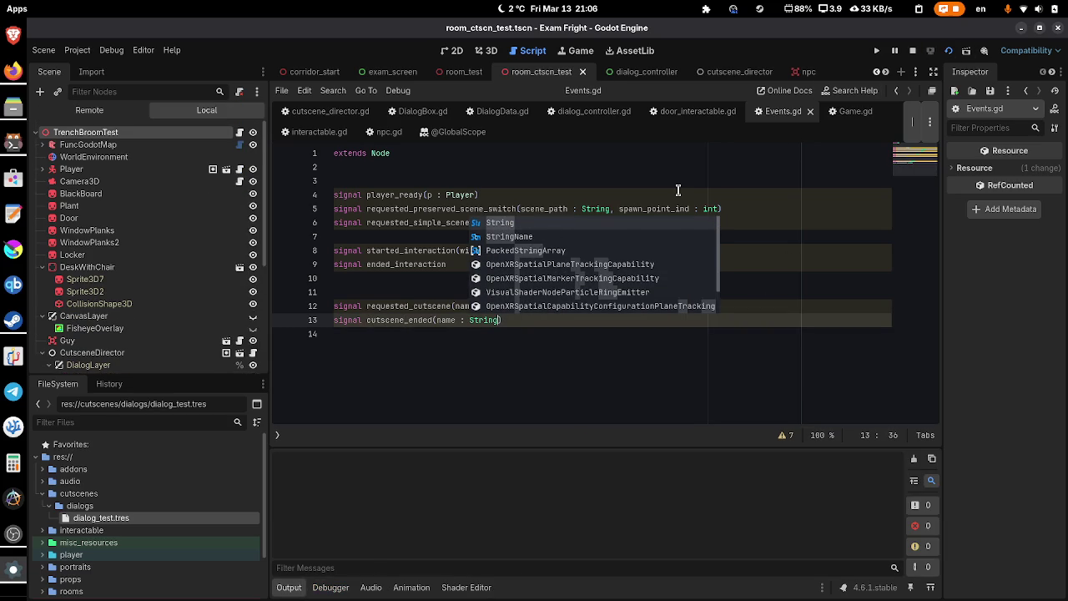
key(F5)
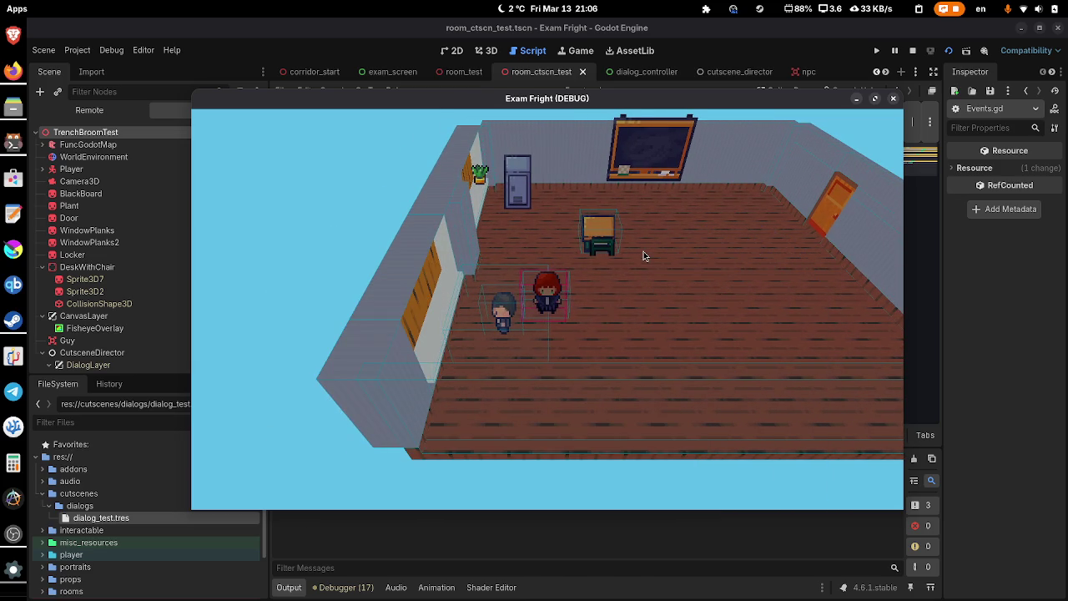
- Close the test game and switch to the player scene from the scene tabs
click(893, 98)
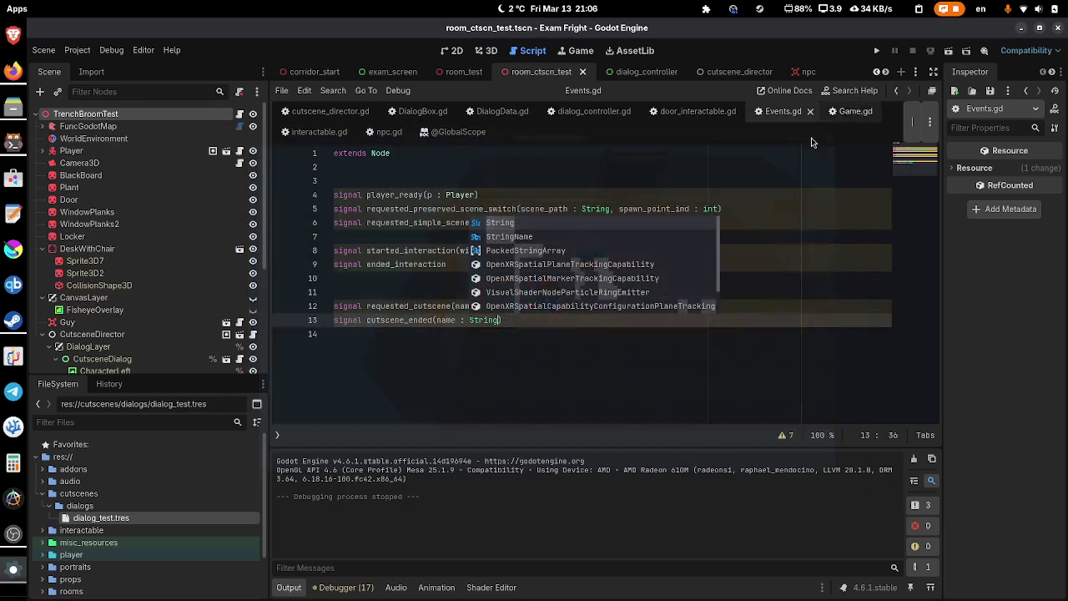
click(725, 180)
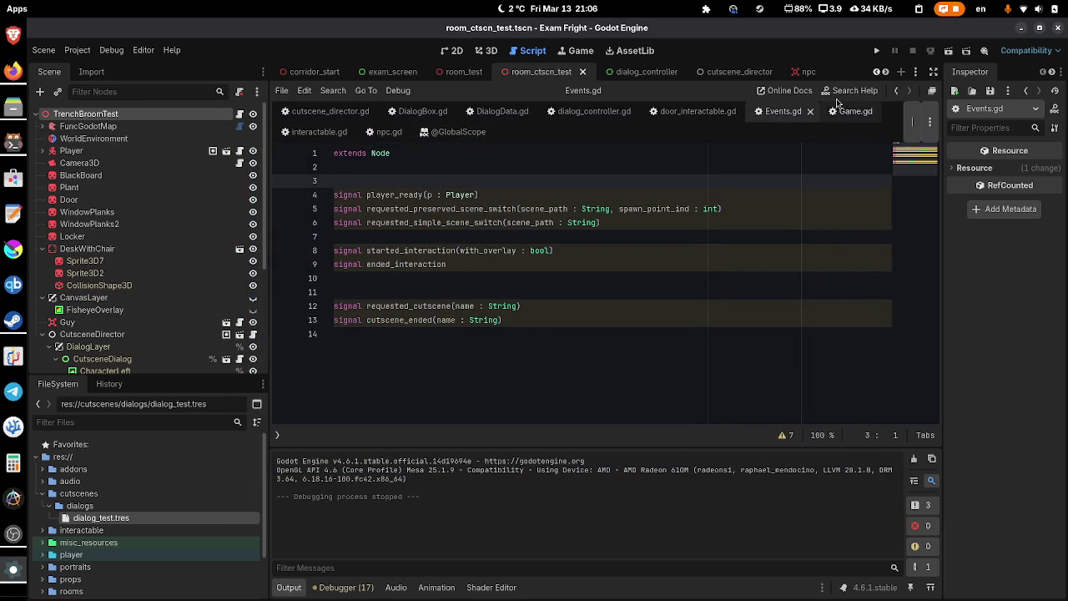
click(885, 74)
click(875, 74)
click(876, 74)
click(875, 74)
click(876, 74)
click(876, 73)
click(876, 74)
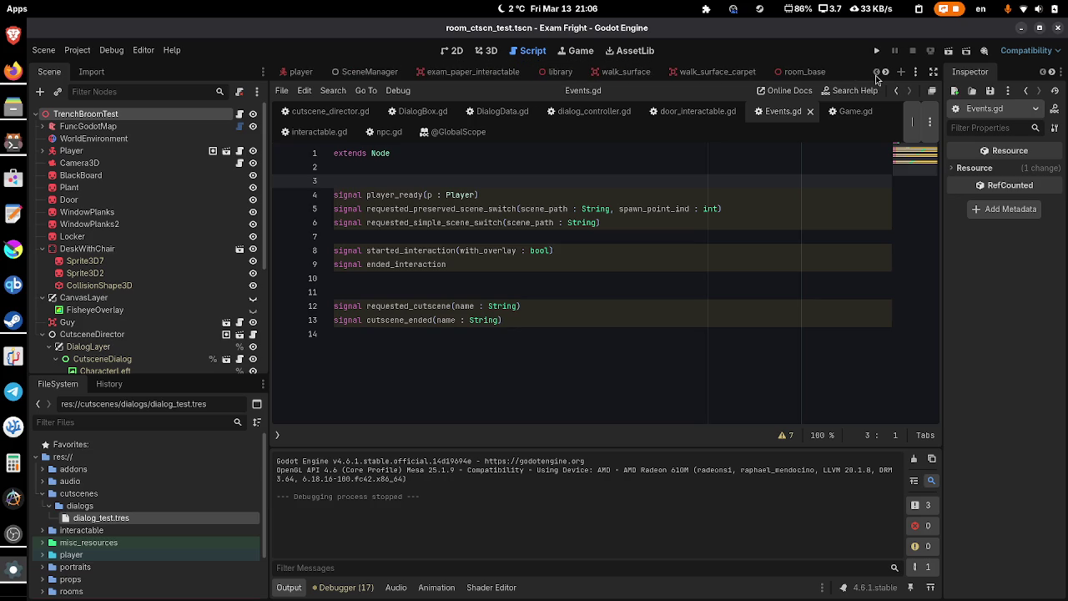
click(300, 72)
- Open player.gd and place the caret after the ended_interaction connection
click(244, 114)
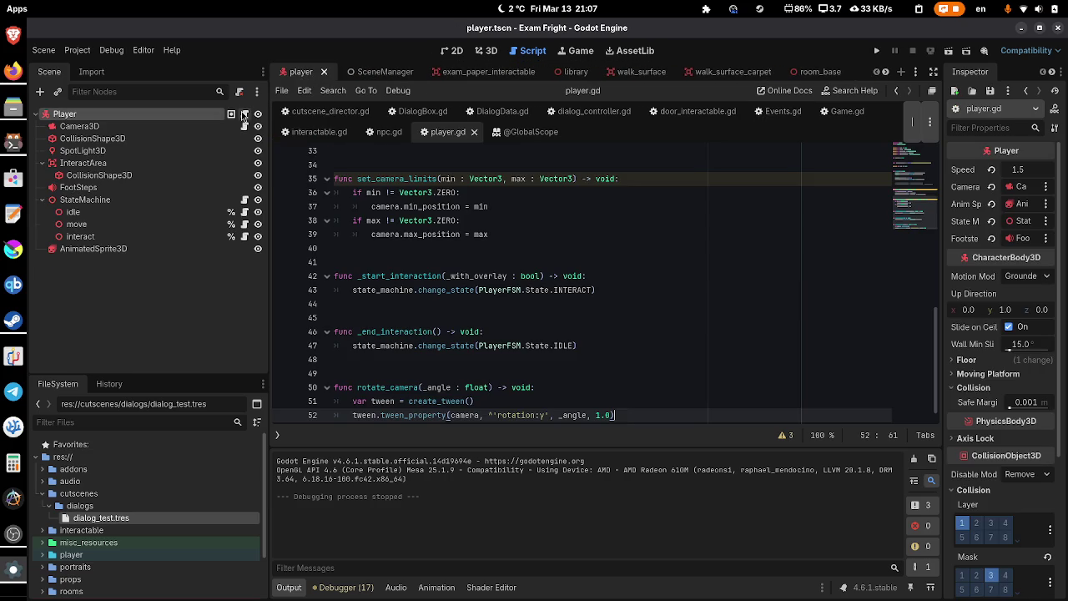
scroll(506, 246, up, 1)
scroll(506, 246, up, 10)
scroll(641, 278, down, 4)
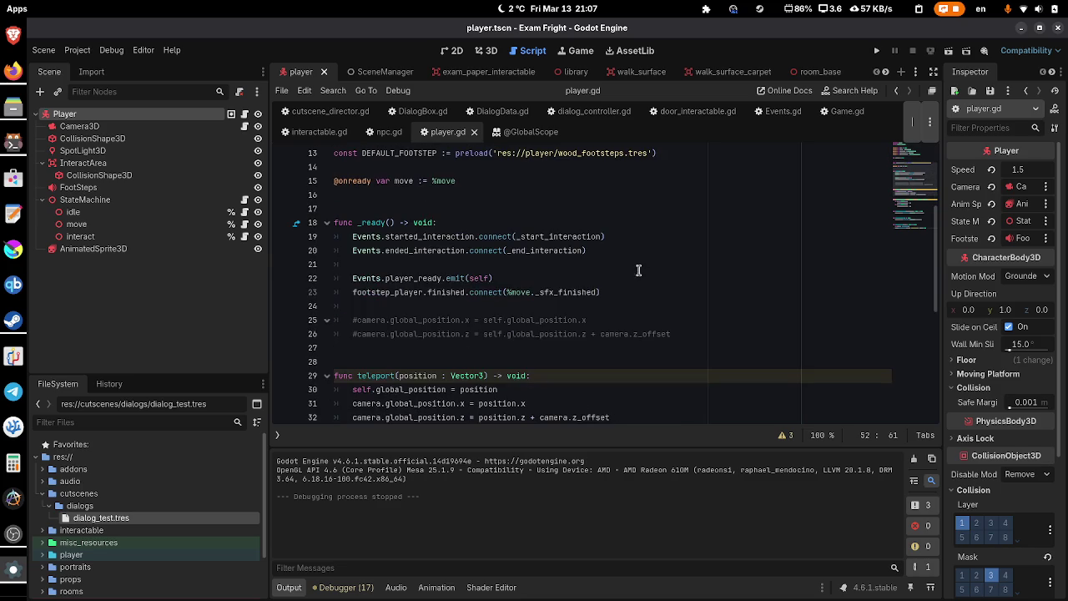
click(655, 250)
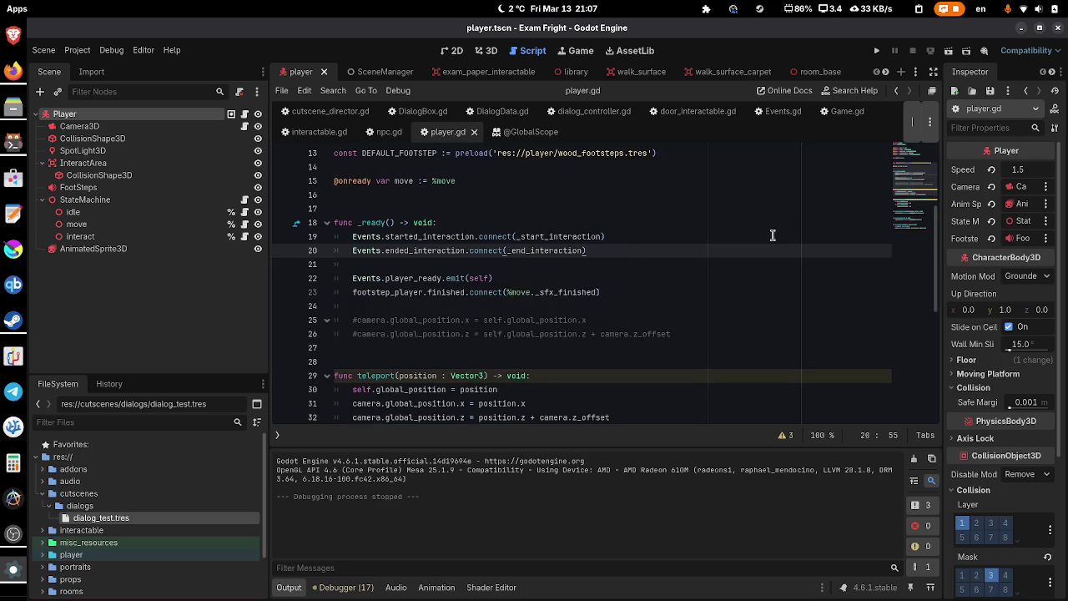
- Add 'signal cutscene_started(name : String)' to Events.gd, then return to cutscene_director.gd
click(780, 111)
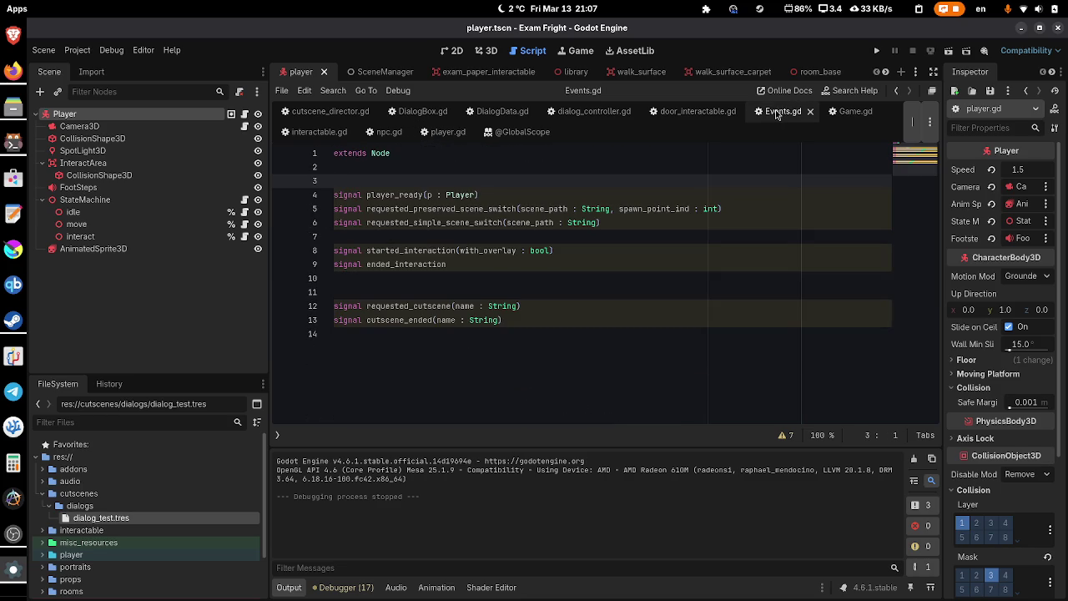
click(573, 304)
key(Return)
text(s)
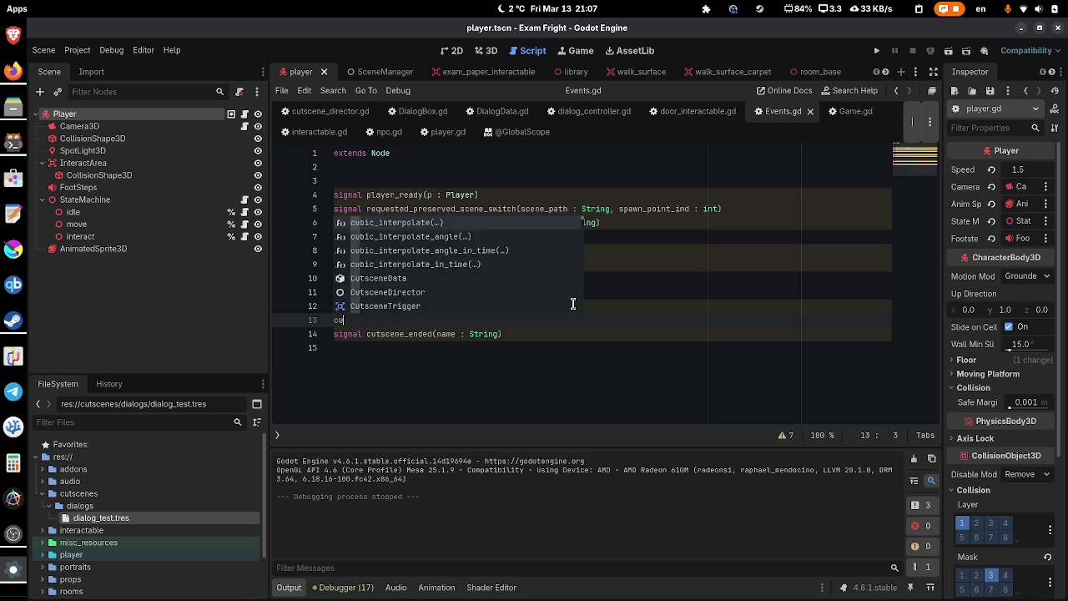
key(Escape)
text(ignal c)
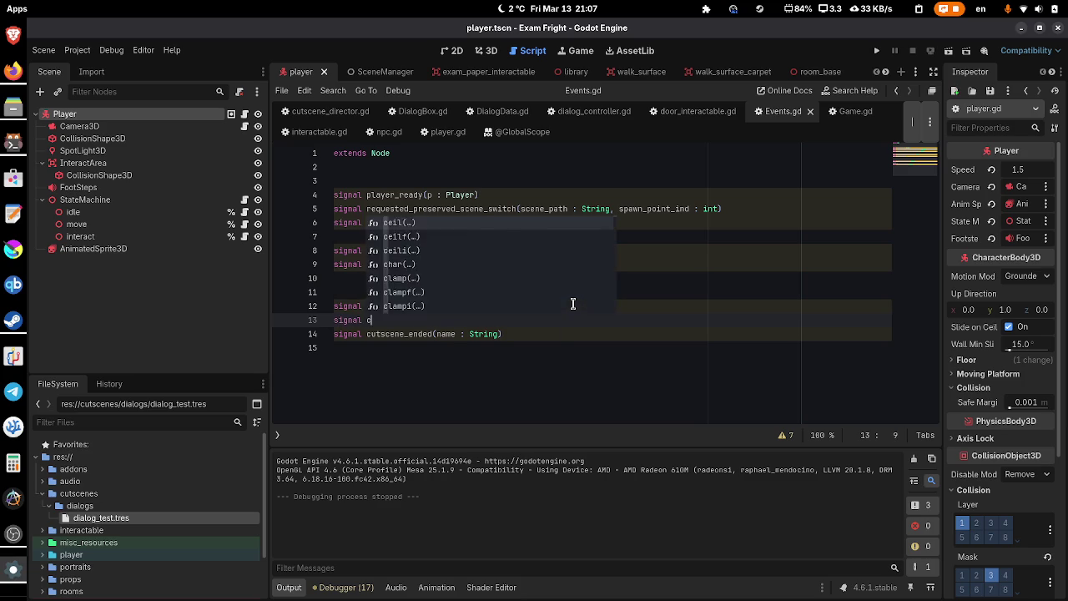
text(utscene_started(name : Strin)
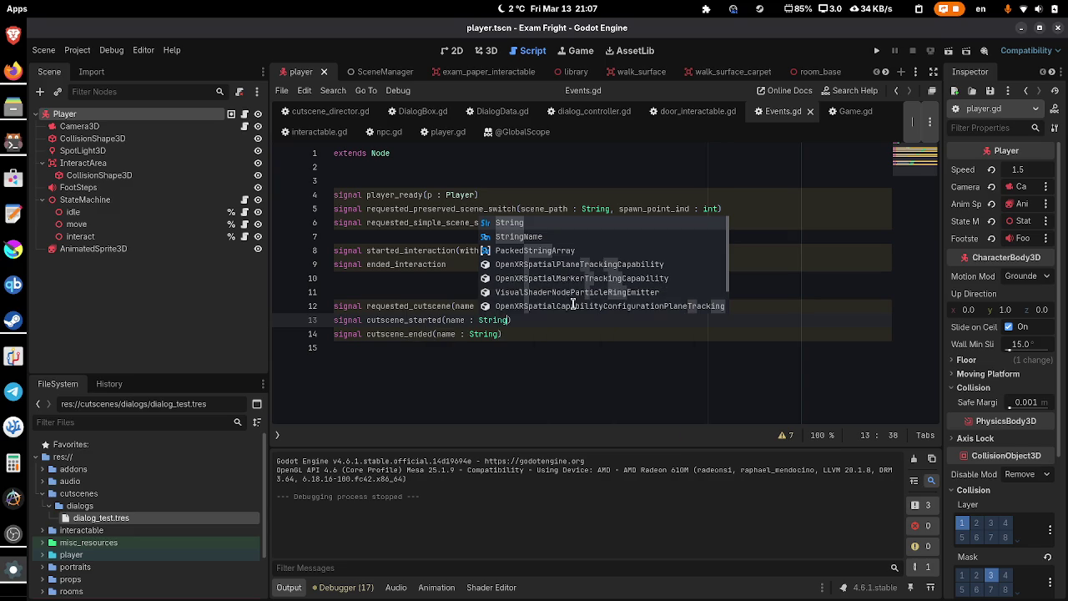
text(g)
click(423, 209)
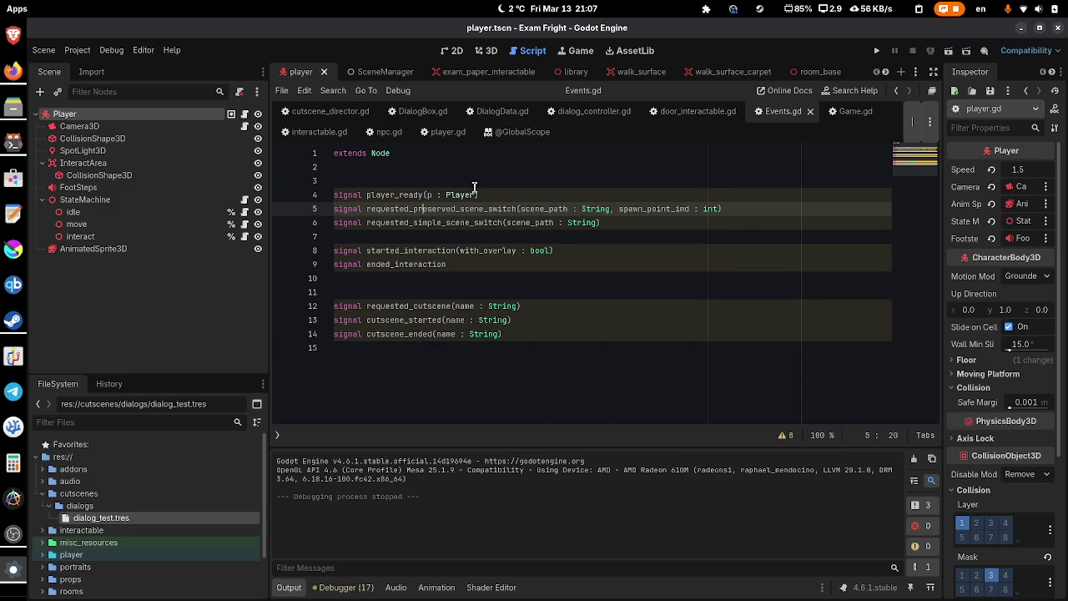
click(327, 111)
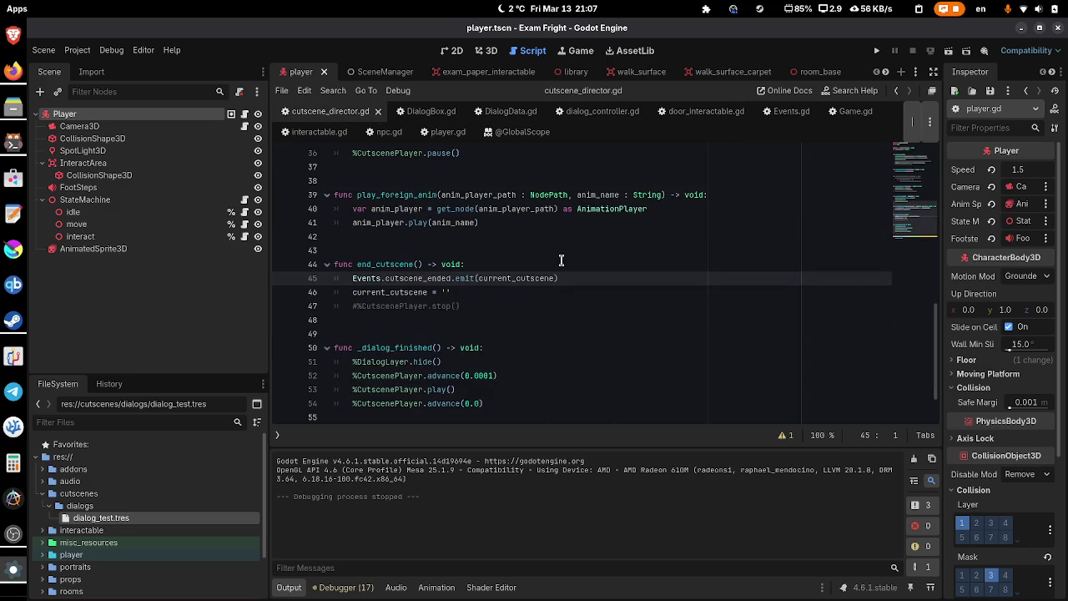
- Uncomment the cutscene_started emit line in play_cutscene_anim and save
scroll(561, 260, up, 3)
scroll(561, 260, up, 5)
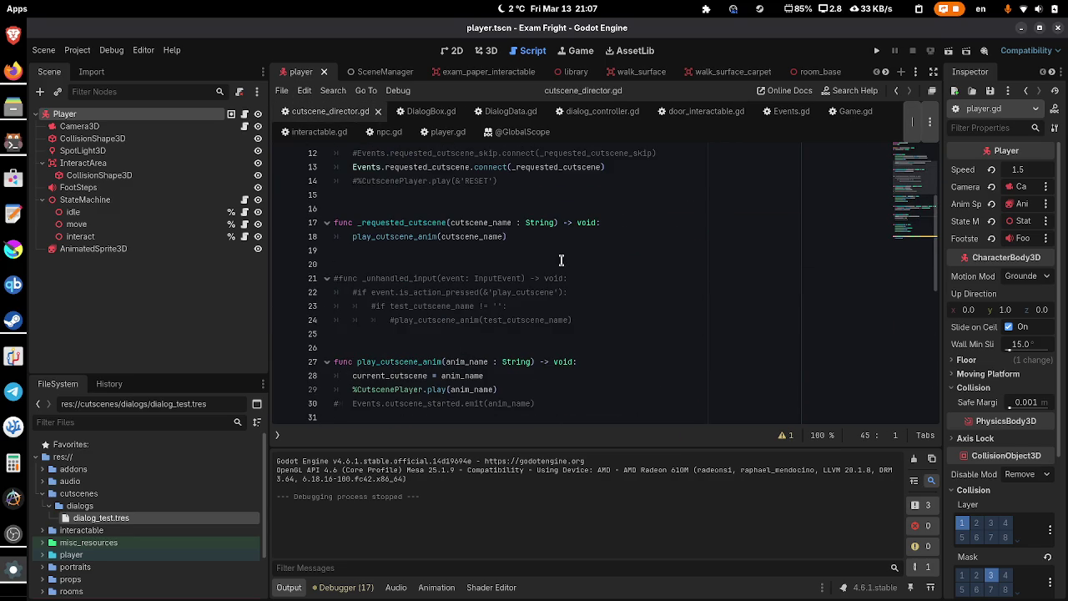
scroll(560, 260, down, 2)
click(604, 280)
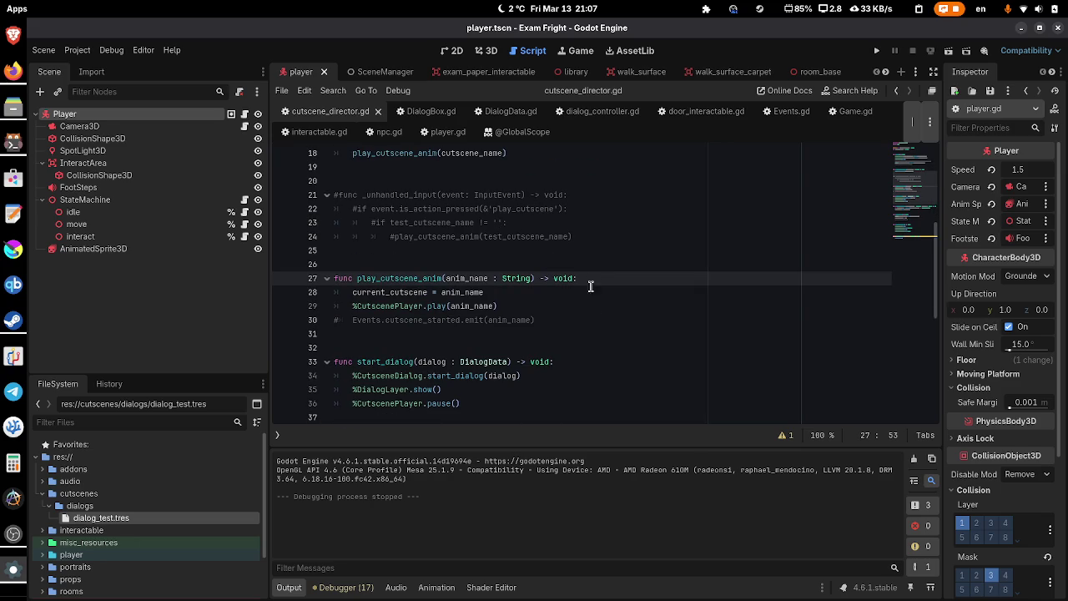
click(338, 319)
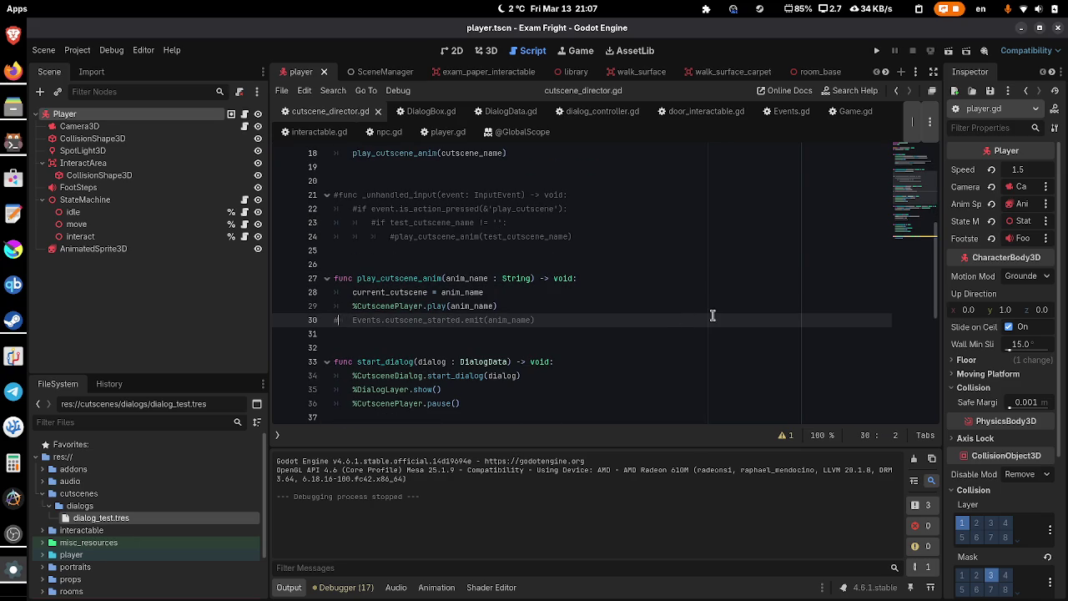
key(BackSpace)
key(ctrl+s)
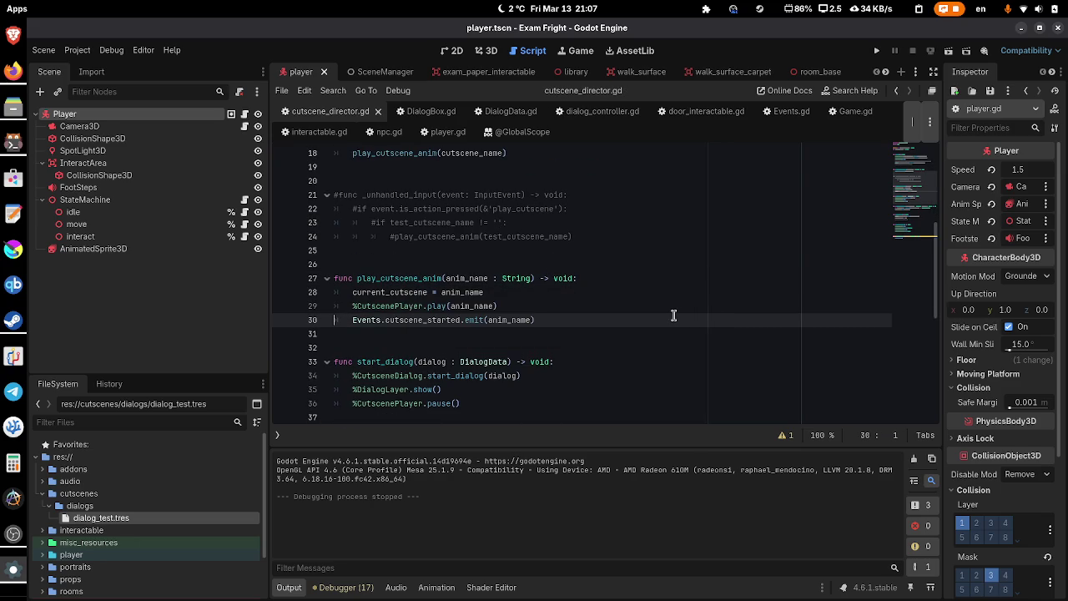
- In player.gd's _ready, add Events.cutscene_started.connect(_cutscene_started)
click(244, 113)
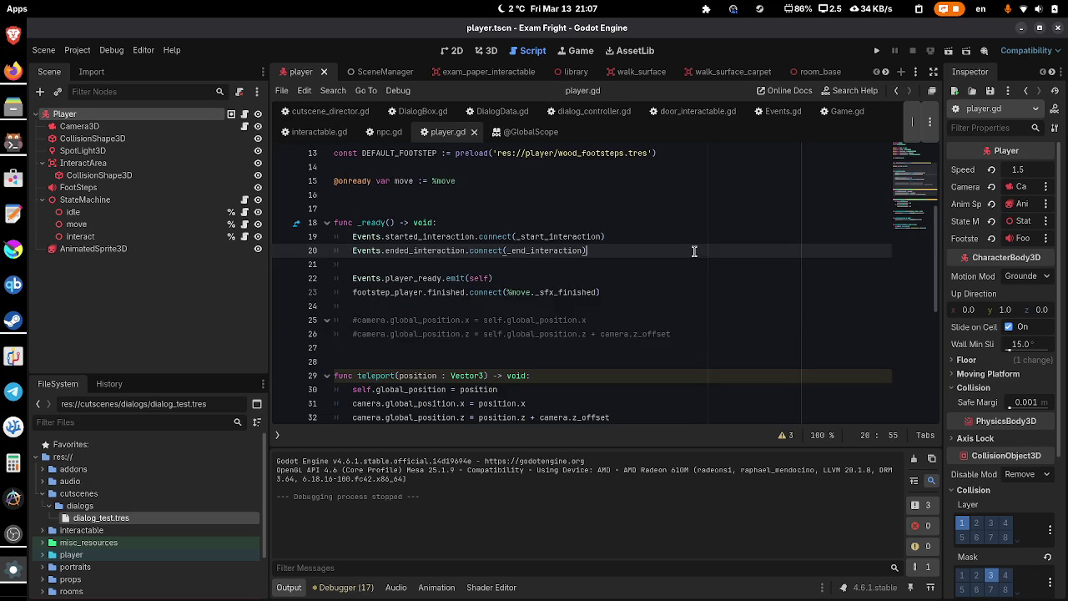
key(Return)
key(Return)
scroll(709, 236, down, 8)
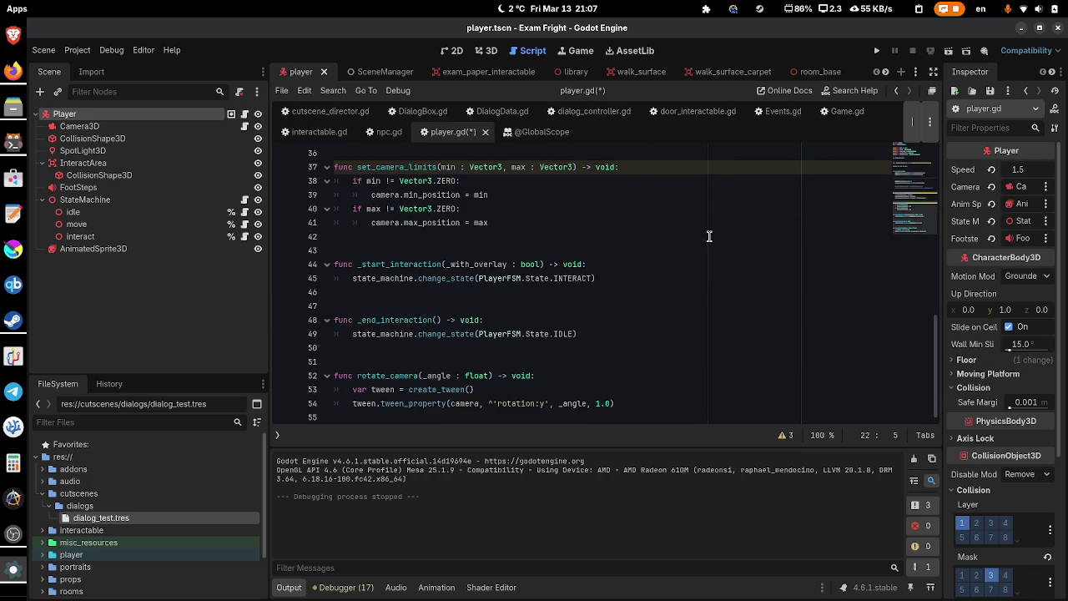
scroll(709, 236, up, 10)
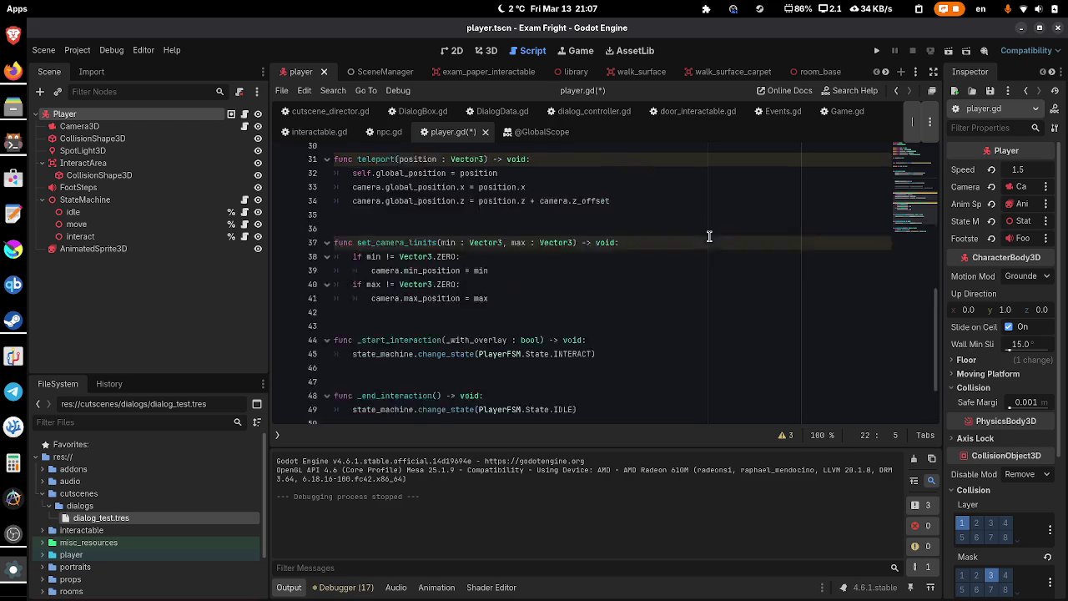
text(Events.cu)
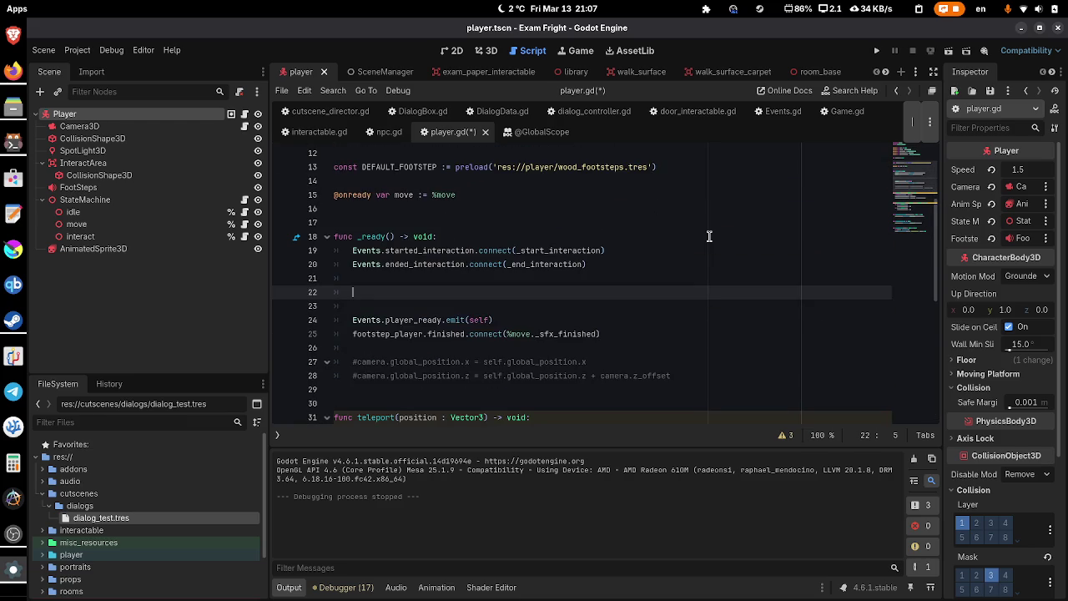
text(tsc)
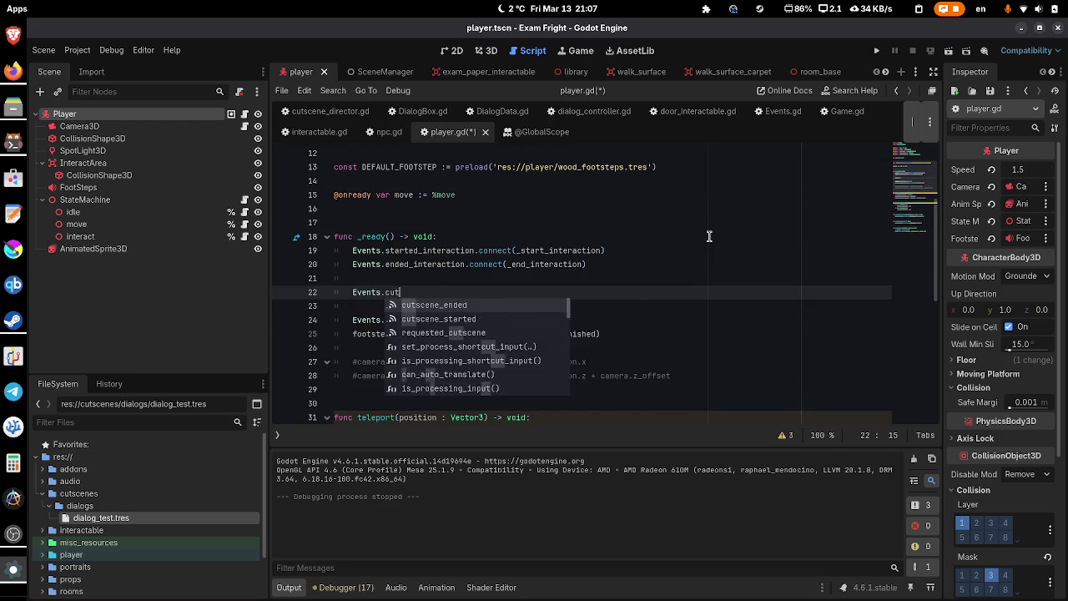
key(Return)
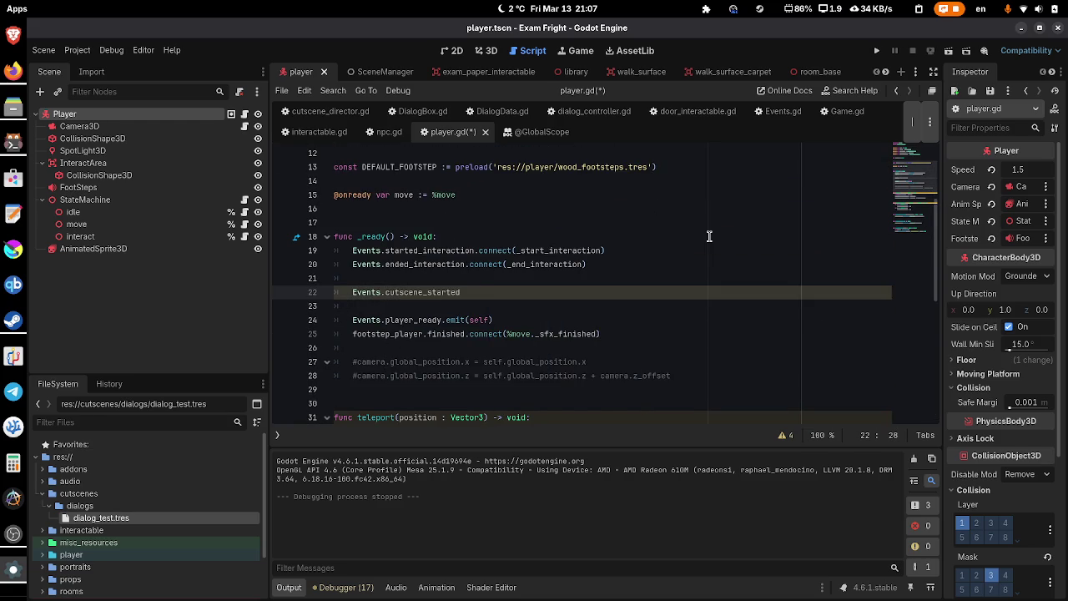
text(.co)
key(Return)
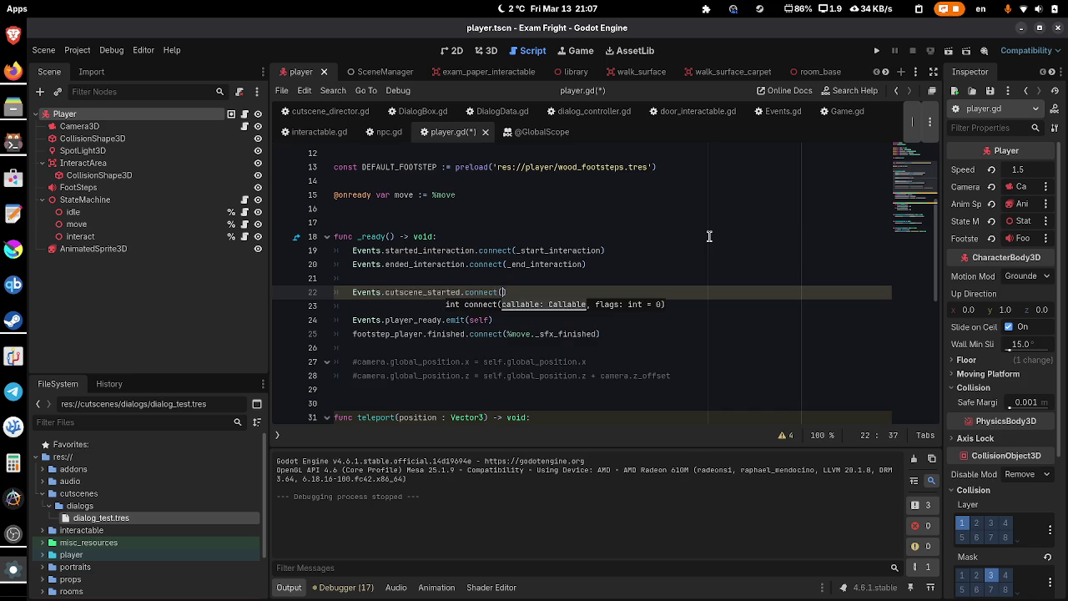
text(t)
key(Return)
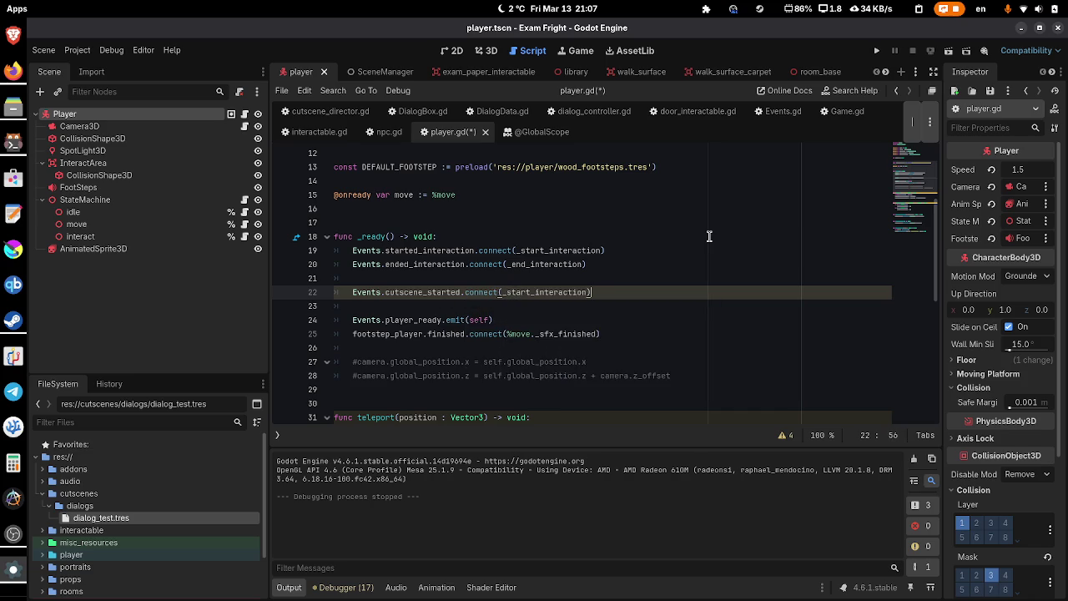
key(Return)
- Add the cutscene_ended connection to _cutscene_ended, replacing the start_interaction handler name, and save
text(Event.cutscene_ende)
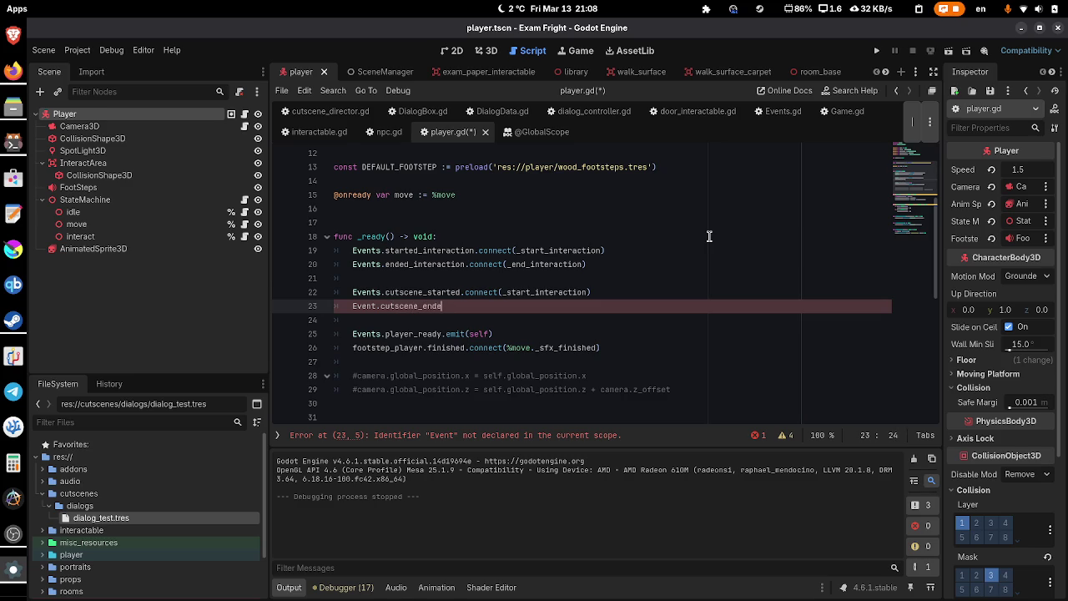
text(d.connect(_cutscene_end)
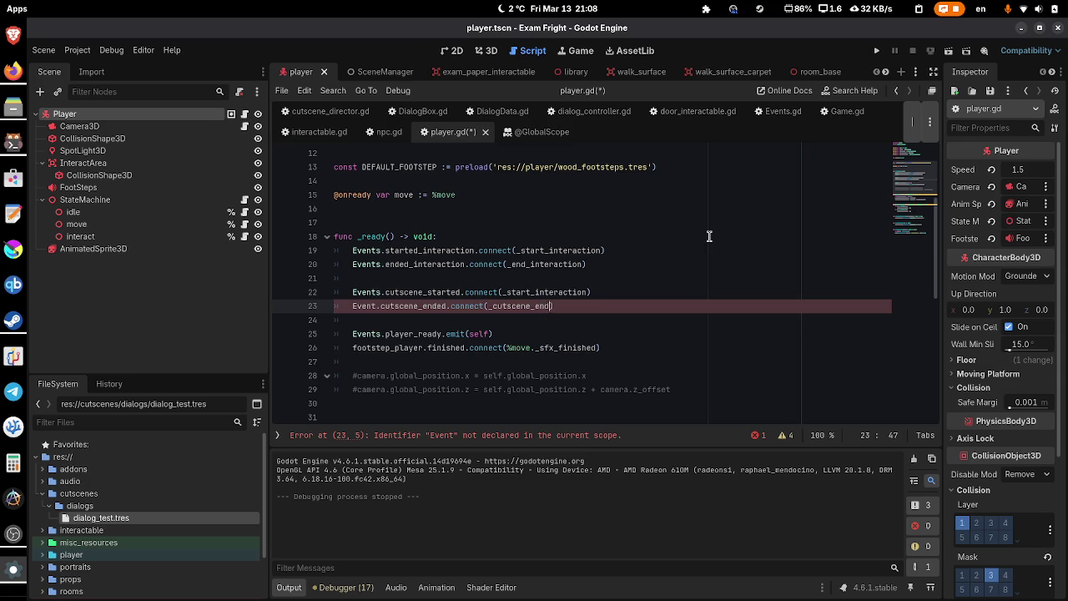
text(ed)
key(Up)
key(Up)
key(Down)
key(Down)
key(Up)
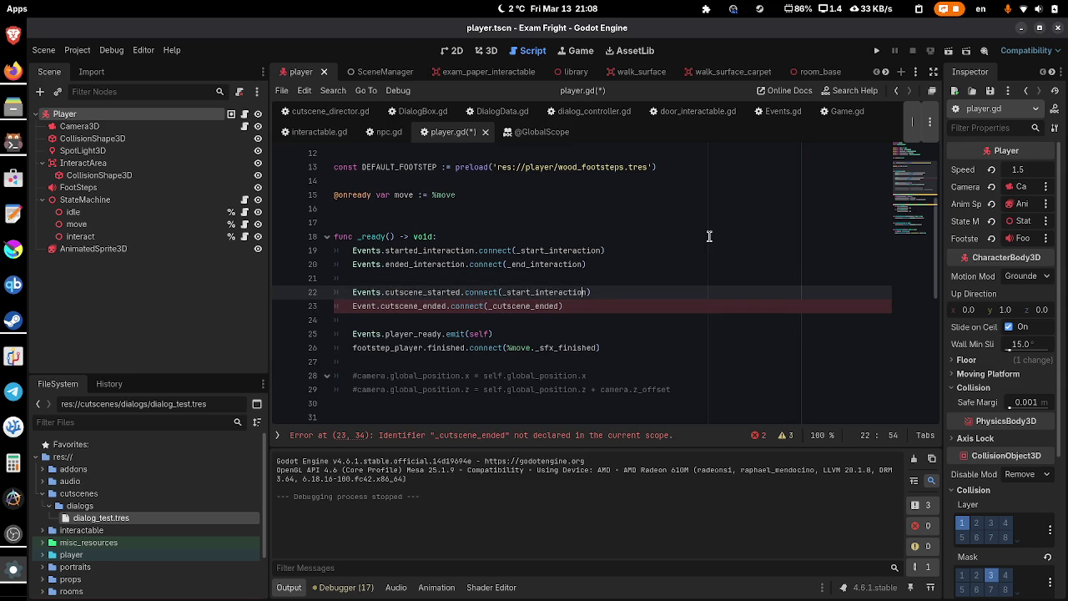
key(shift+Left)
key(shift+Left)
key(shift+Left)
key(BackSpace)
key(ctrl+s)
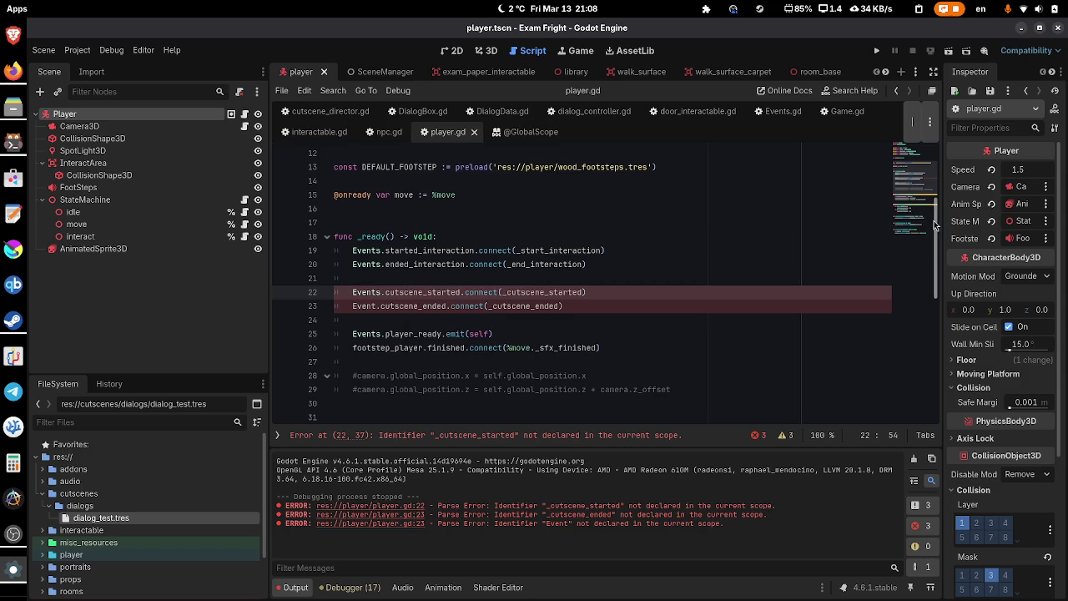
key(ctrl+End)
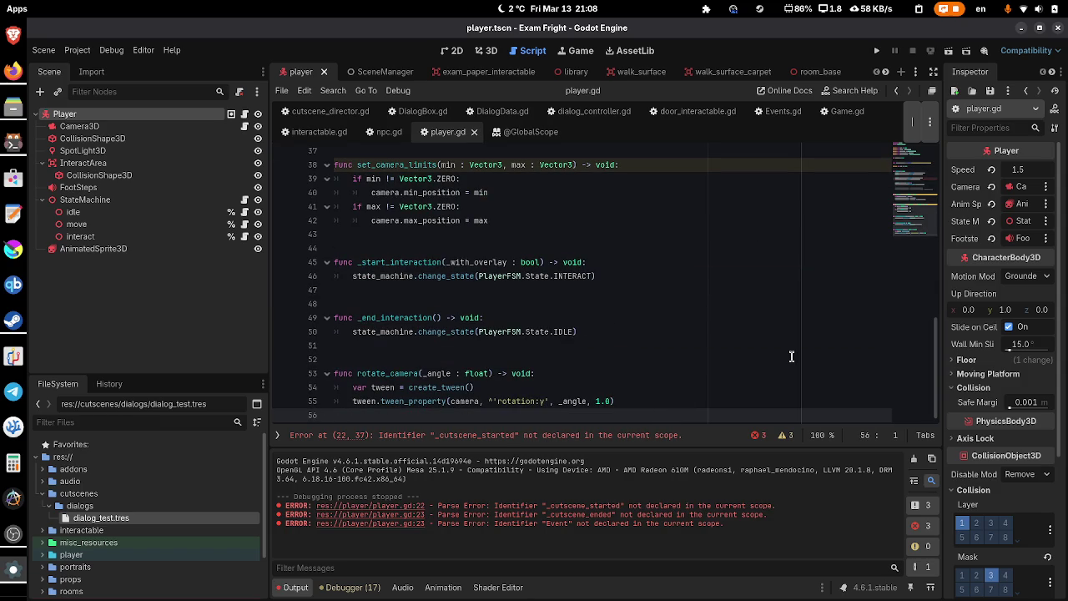
- Write _cutscene_started(_name: String) calling state_machine.change_state(PlayerFSM.State.INTERACT)
click(708, 334)
key(Down)
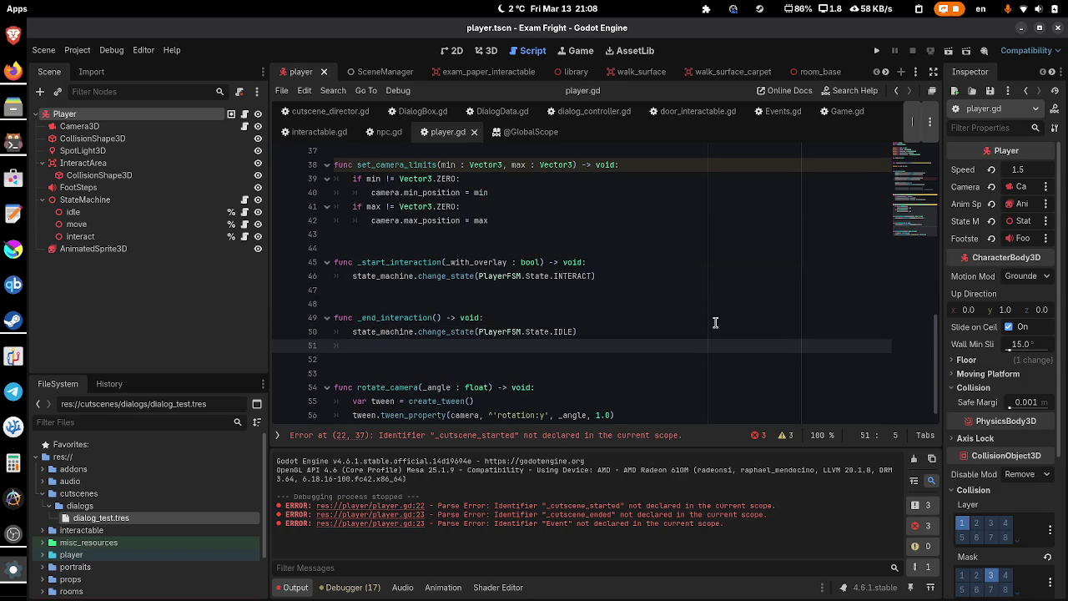
key(Return)
key(Return)
key(Return)
text(func _cutscene_st)
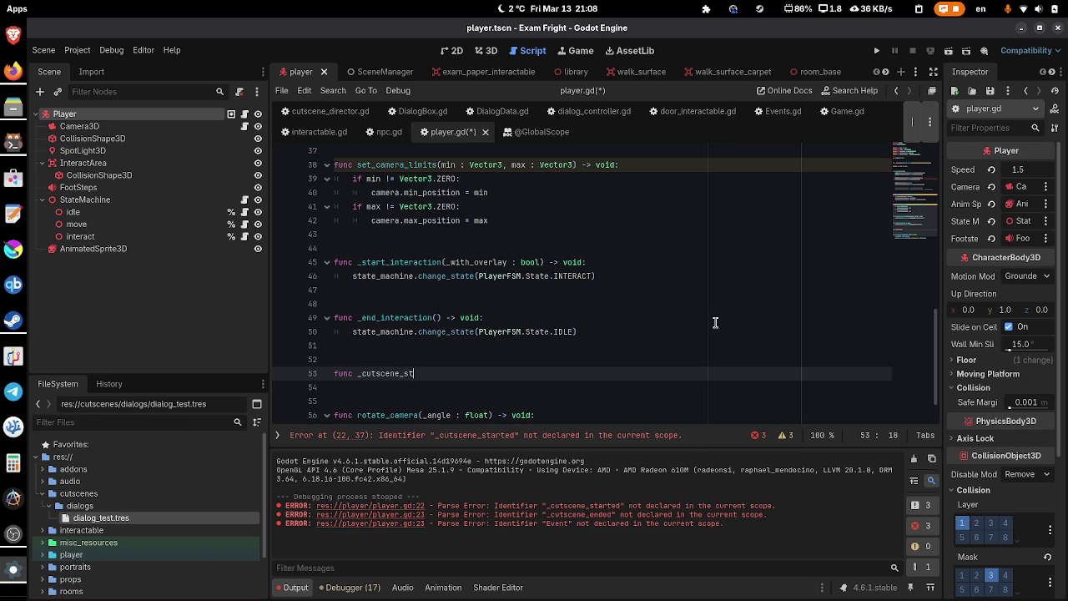
text(arted()
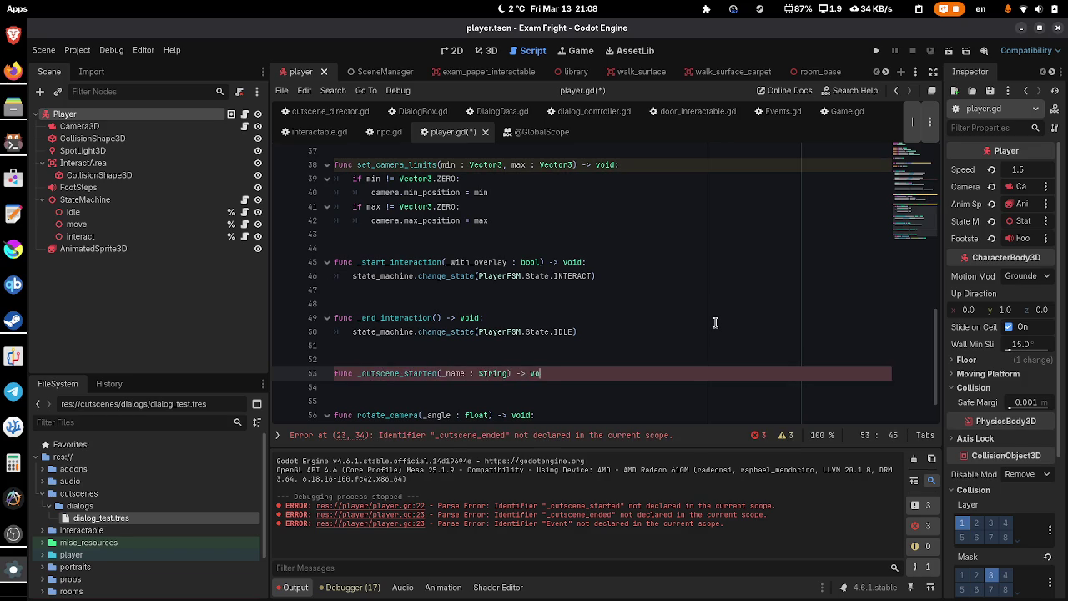
text(:)
key(Return)
text(tate_machine.ch)
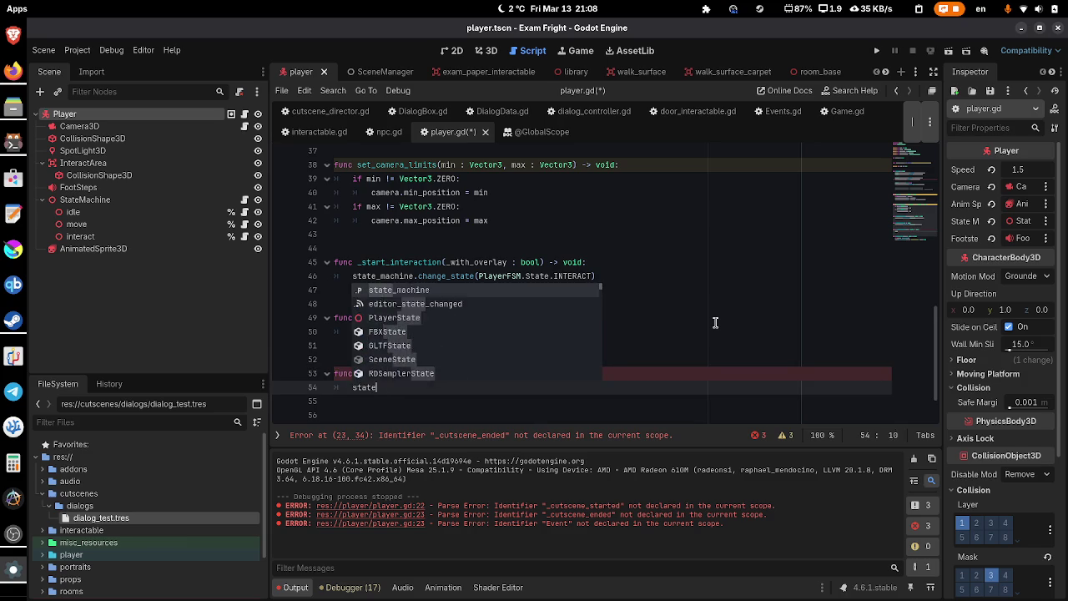
key(Return)
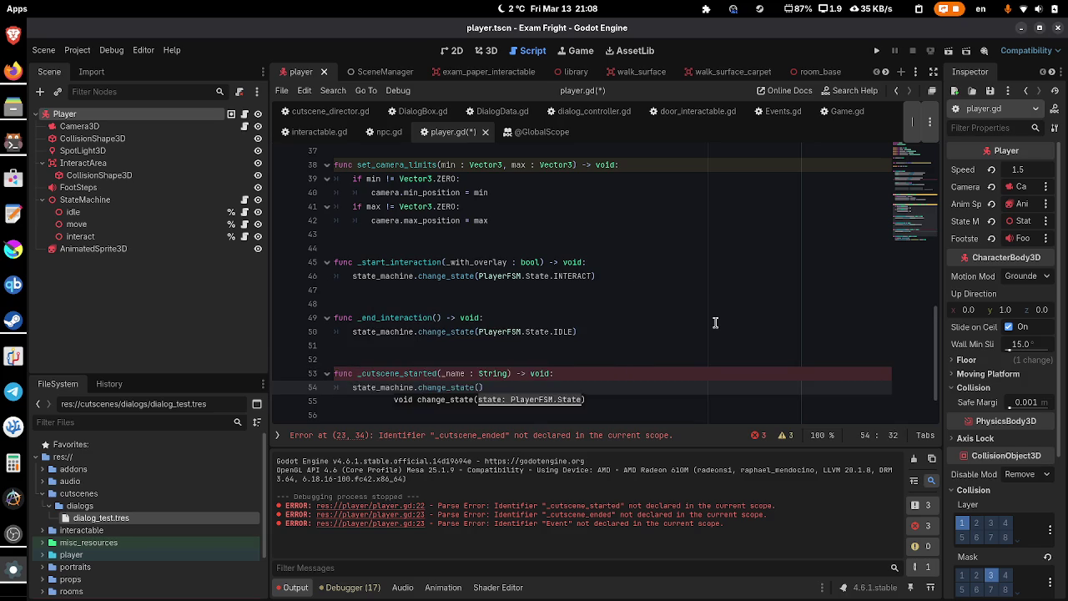
text(Pla)
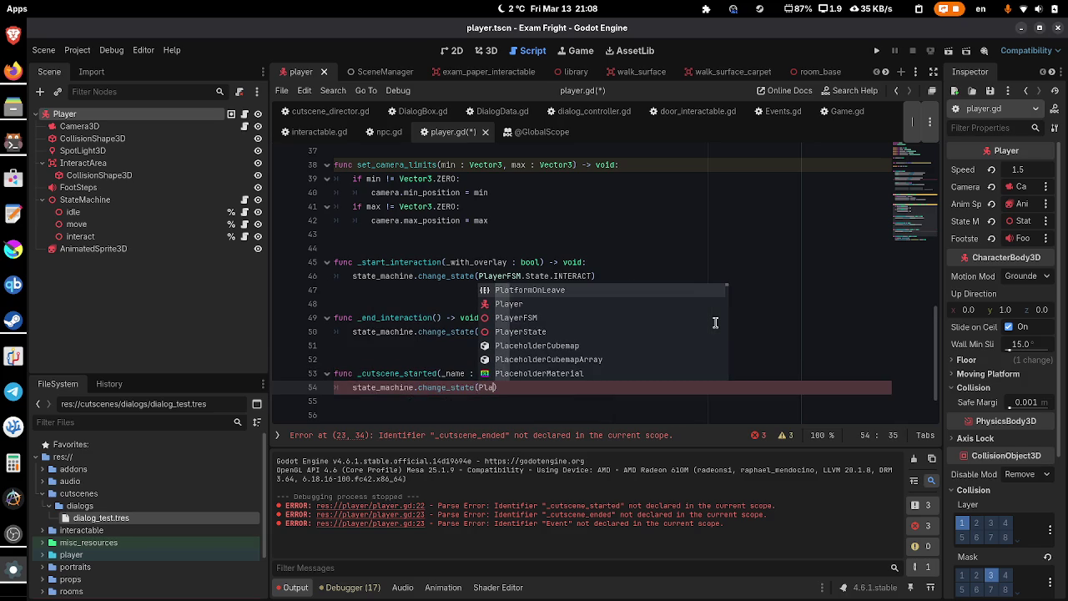
key(Down)
key(Down)
key(Return)
text(.State.I)
key(Down)
key(Return)
key(Up)
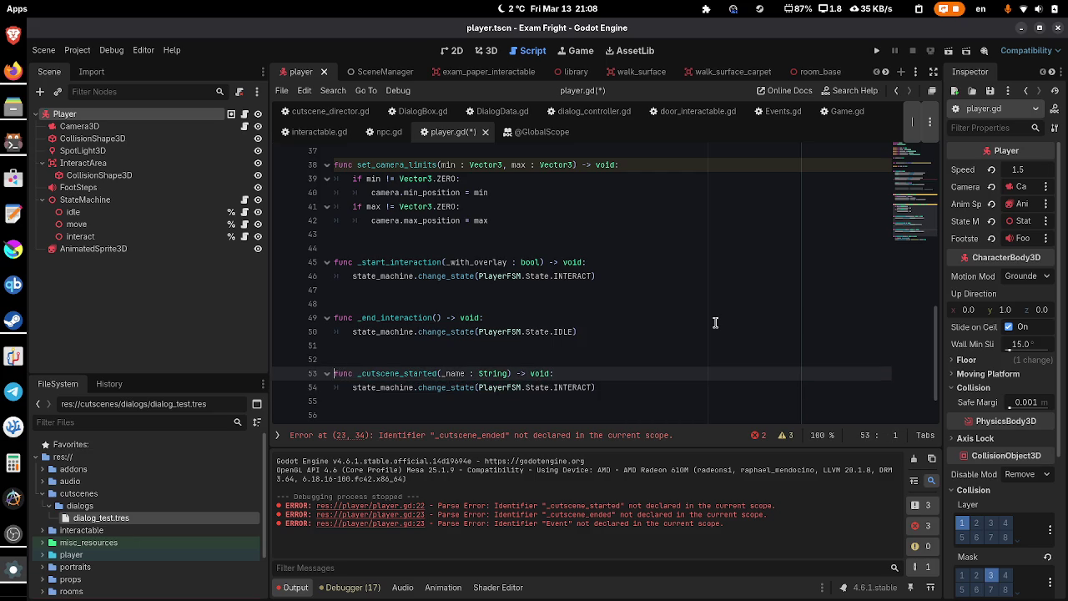
- Duplicate the _cutscene_started function below itself and save player.gd
key(shift+Down)
key(shift+Down)
key(ctrl+c)
key(Down)
key(Down)
key(Up)
key(Up)
key(Down)
key(Down)
key(Up)
key(ctrl+v)
key(Up)
key(Return)
key(ctrl+End)
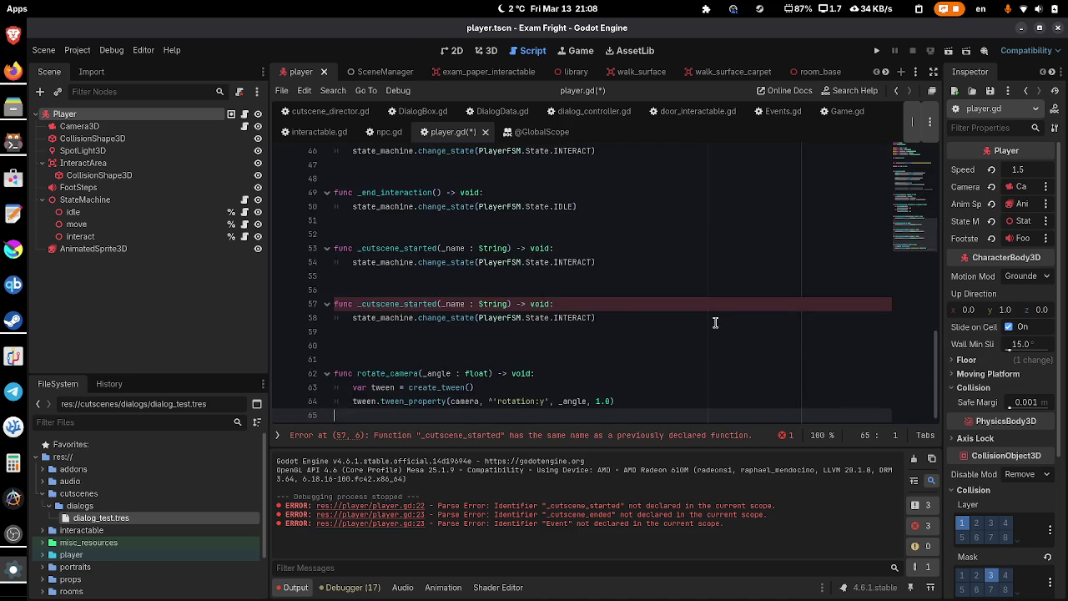
key(Up)
key(Up)
key(Up)
key(BackSpace)
key(ctrl+s)
- Rename the copy to _cutscene_ended, change its state to IDLE, and save
key(Up)
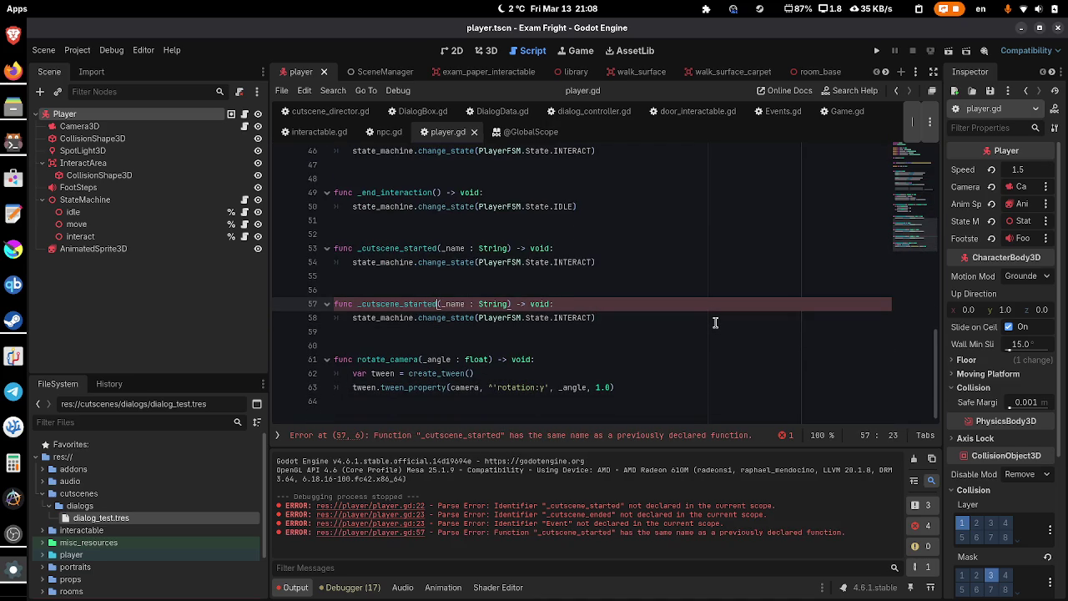
key(shift+Left)
key(shift+Left)
key(shift+Left)
text(ended)
key(Down)
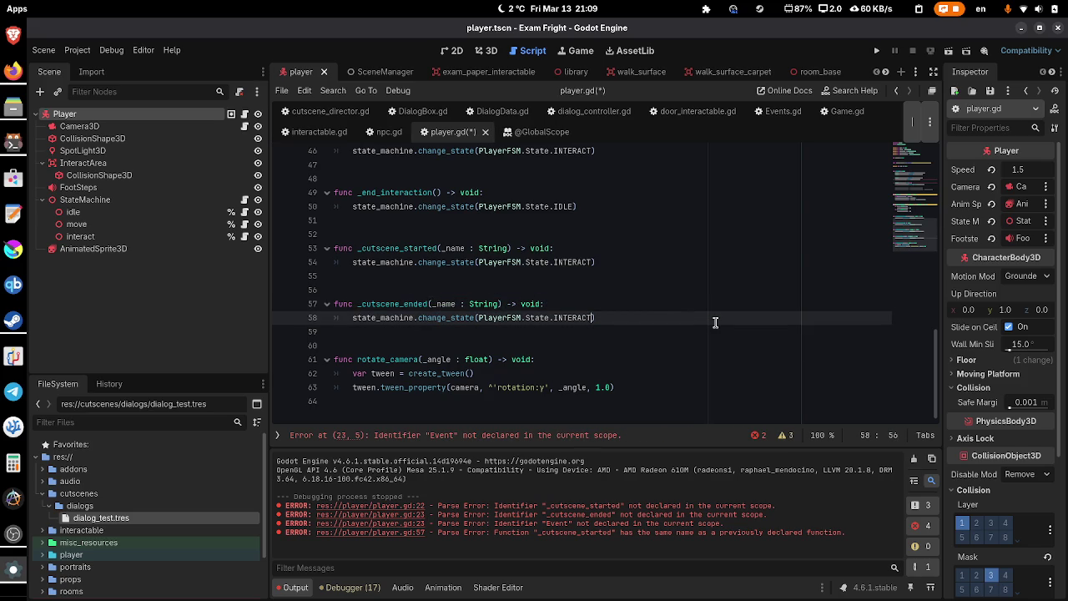
key(shift+Left)
key(shift+Left)
key(shift+Left)
key(BackSpace)
text(ID)
key(Return)
key(ctrl+s)
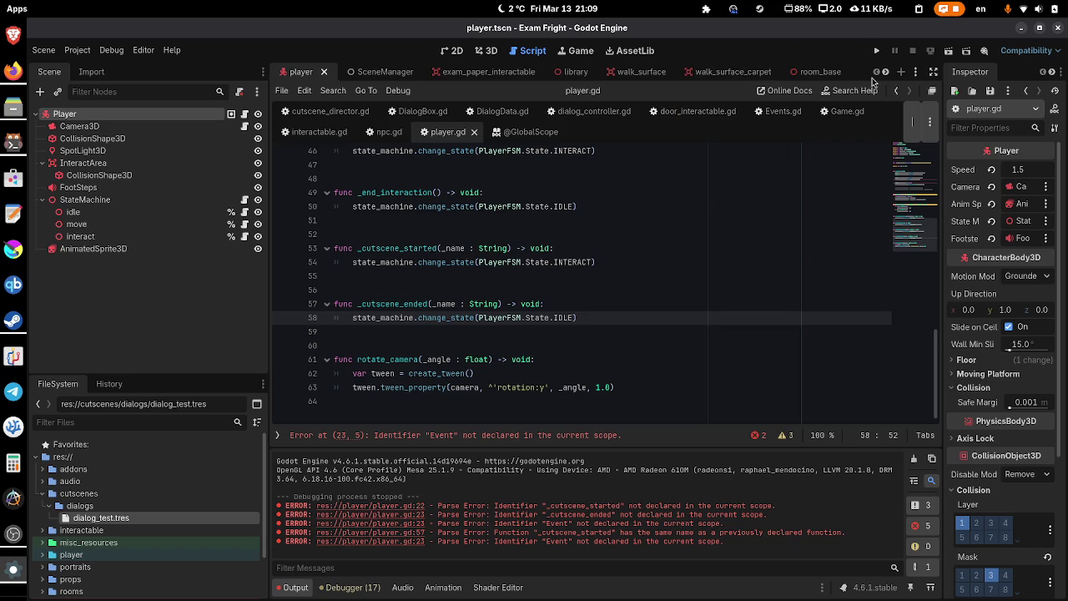
click(885, 73)
- Switch to the room_ctscn_test scene and run it
click(885, 73)
click(885, 74)
click(885, 73)
click(885, 73)
click(885, 74)
click(885, 74)
click(885, 74)
click(739, 70)
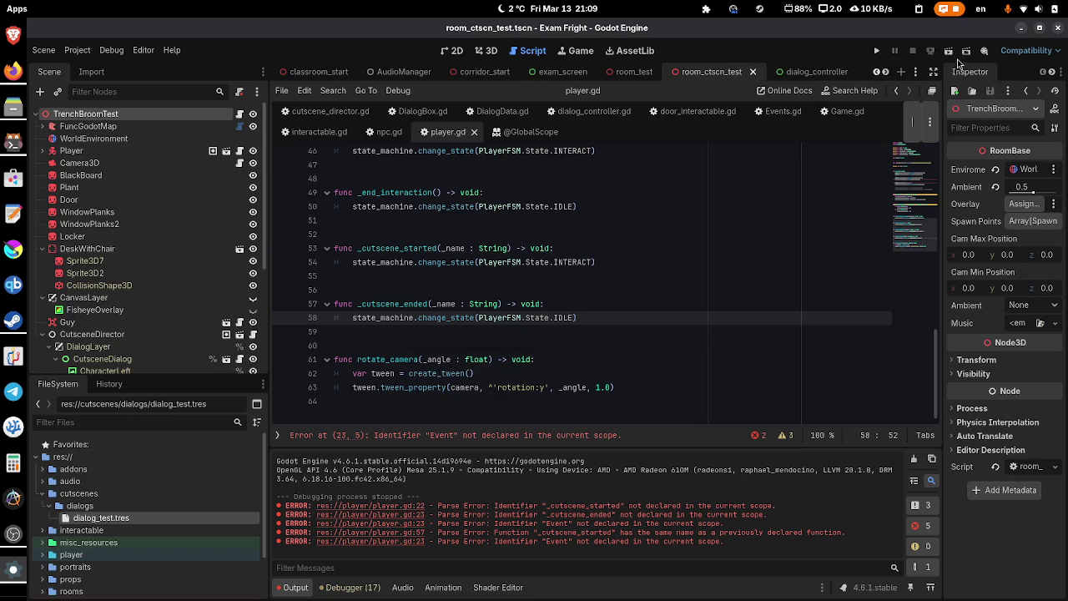
click(949, 50)
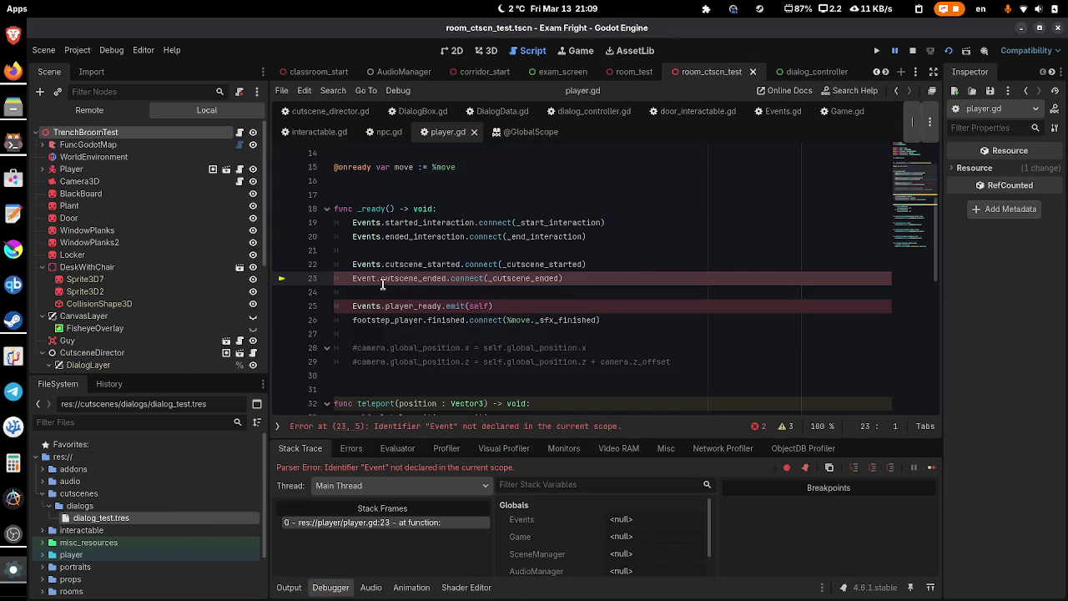
- Correct Event to Events on line 23, rerun the scene, and close the game
click(377, 279)
text(s)
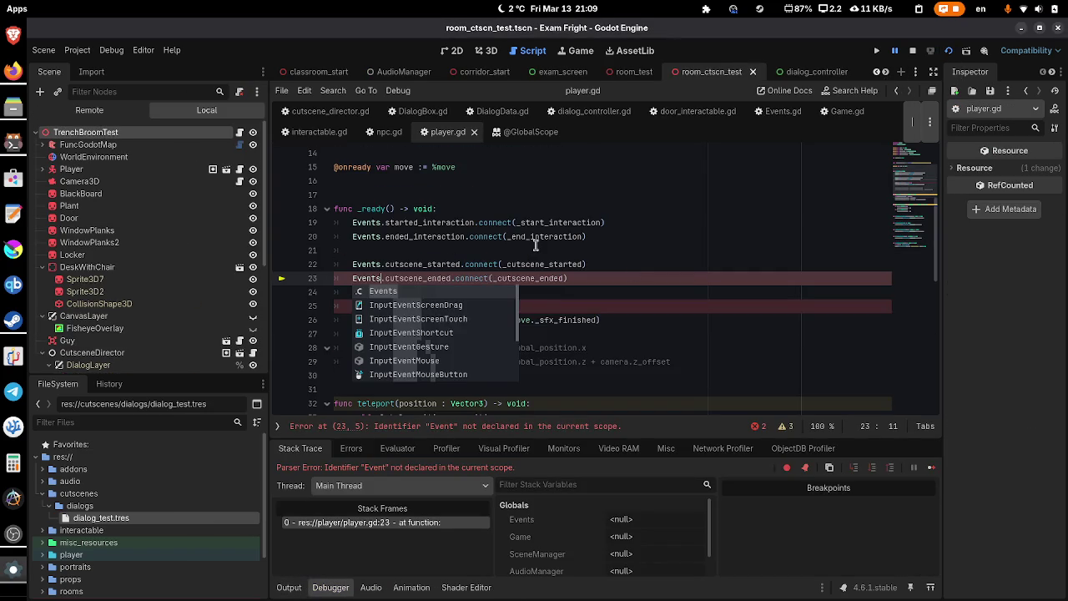
click(912, 50)
click(946, 52)
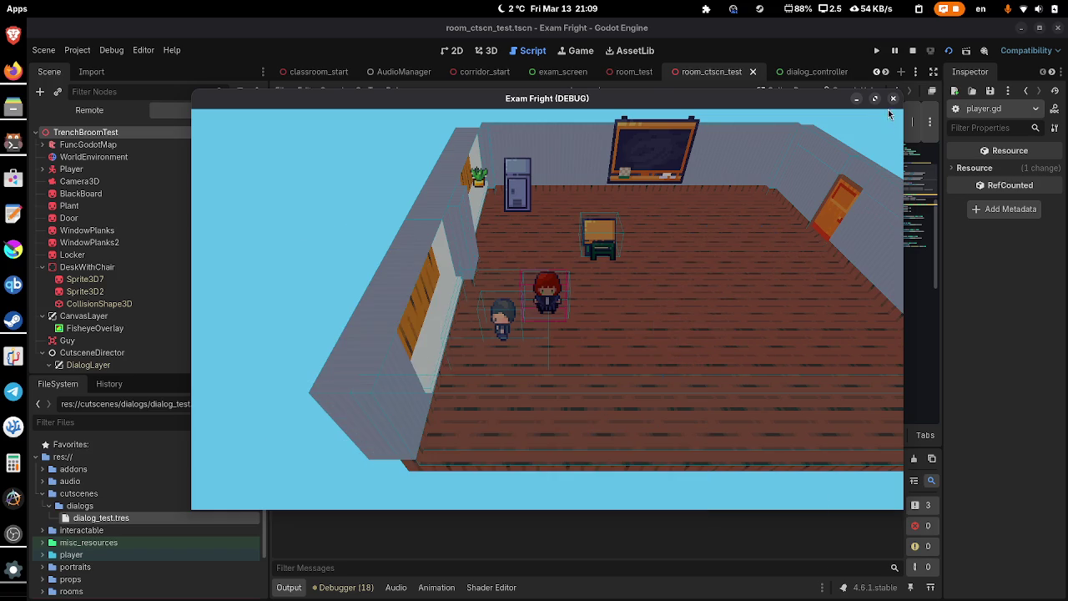
click(893, 98)
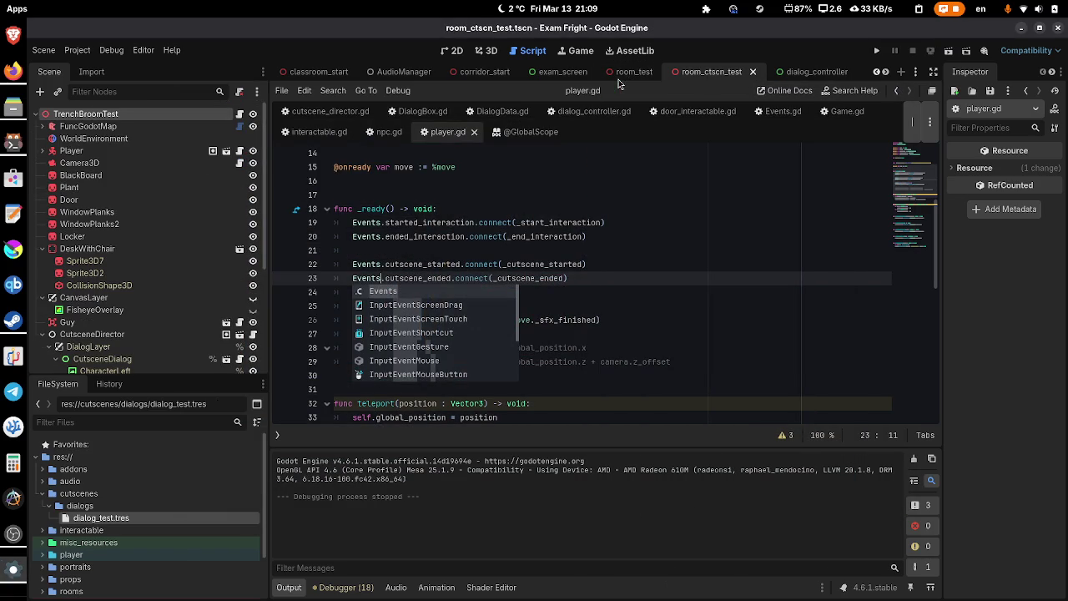
- Switch to the guy_npc scene and open its npc.gd script
click(886, 72)
click(886, 72)
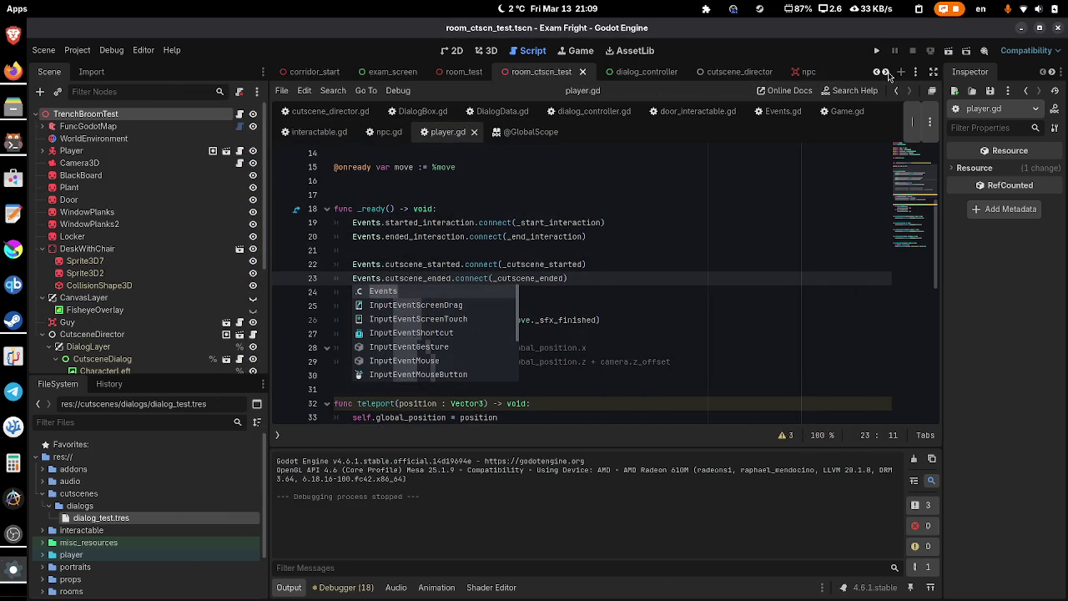
click(886, 72)
click(729, 72)
click(780, 72)
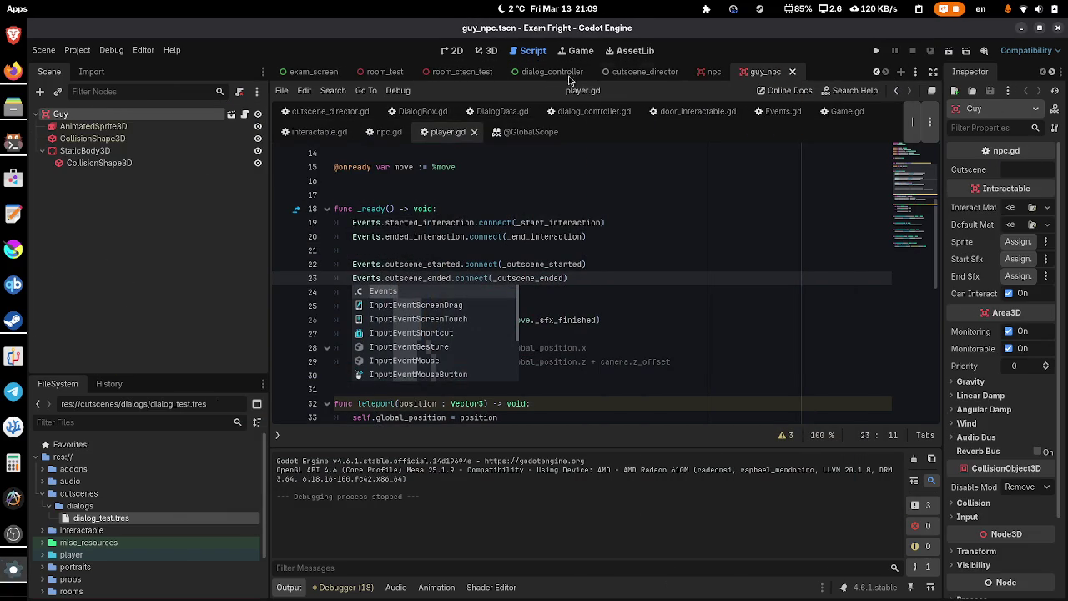
click(244, 113)
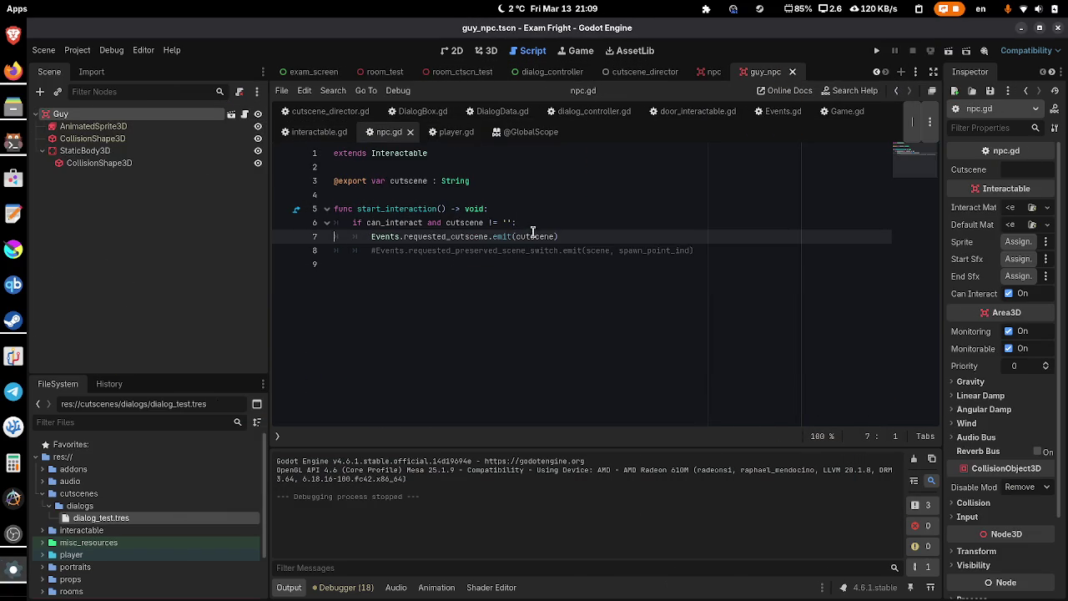
- Add an interact-flag assignment in the if block, delete the commented scene-switch line, and save npc.gd
key(Up)
key(End)
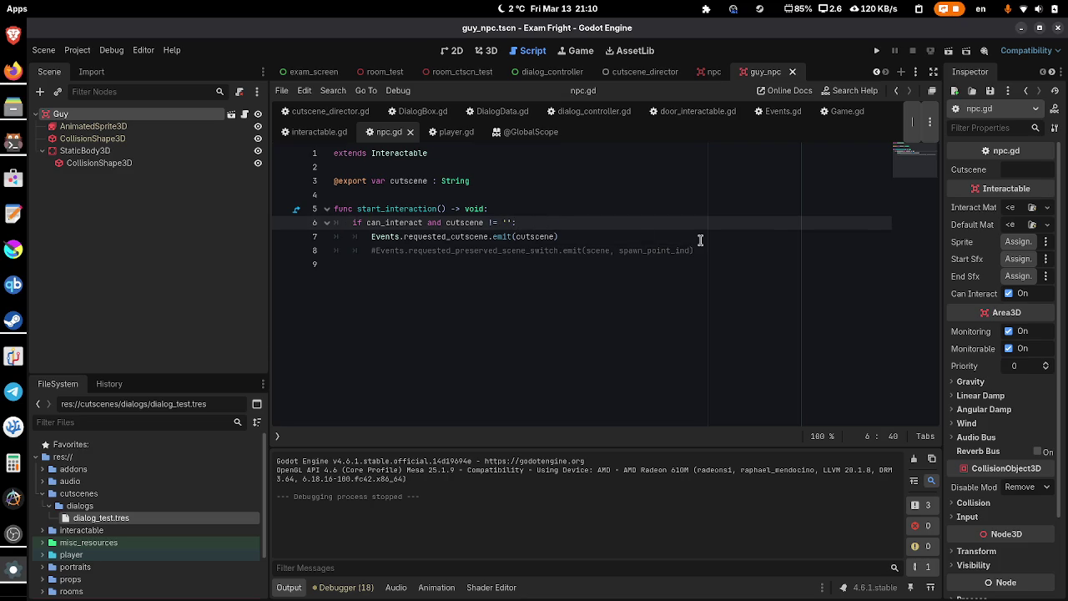
key(Return)
text(can_interact = false)
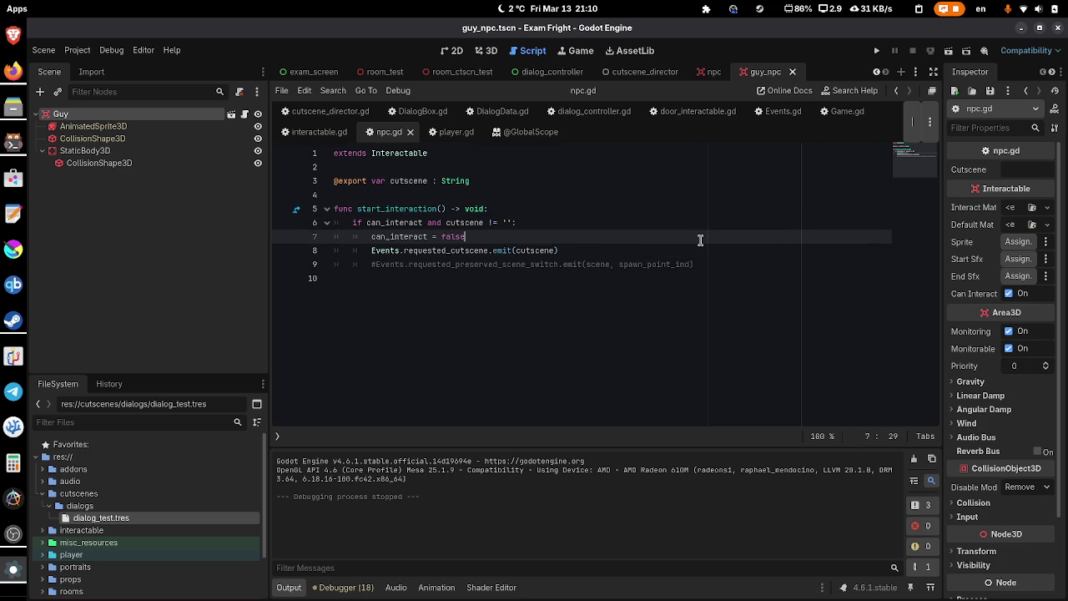
key(Down)
key(Down)
key(ctrl+shift+k)
key(Up)
key(Up)
key(Up)
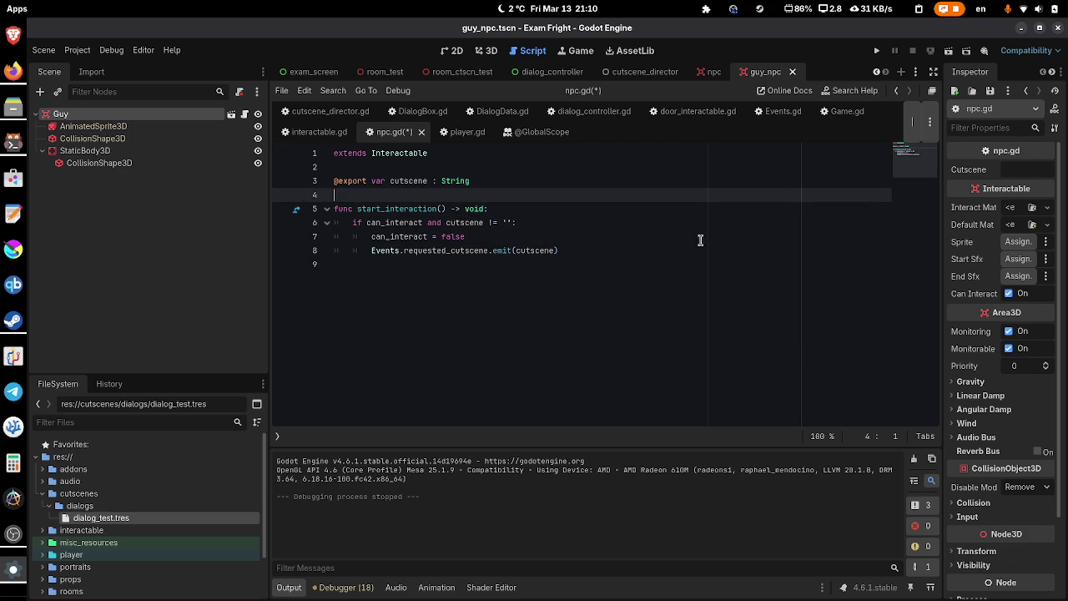
key(Return)
key(ctrl+s)
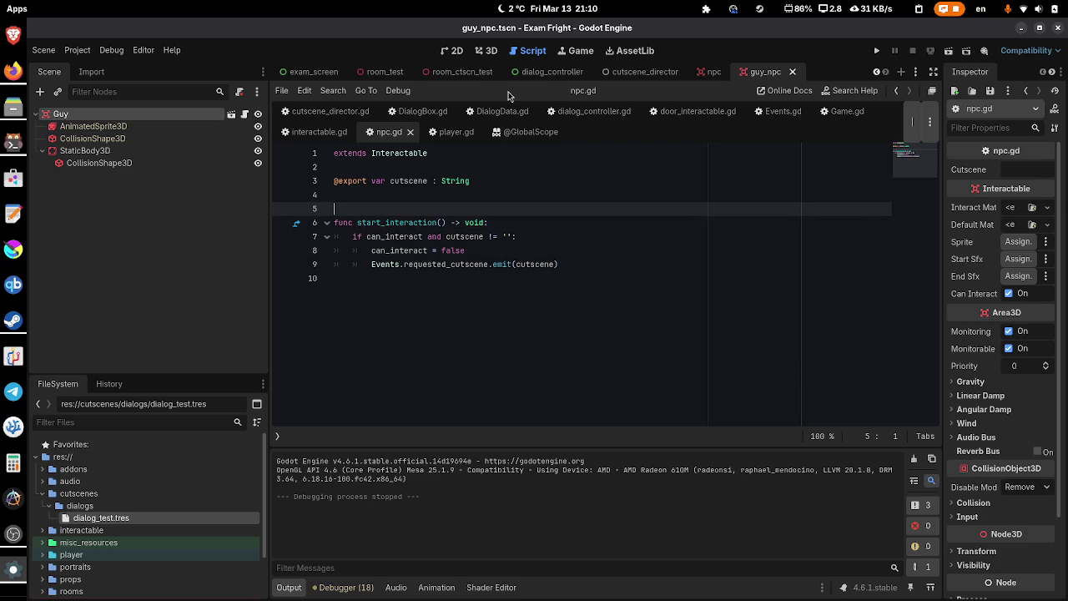
- Run the room_ctscn_test scene with F6, then stop the game
click(460, 72)
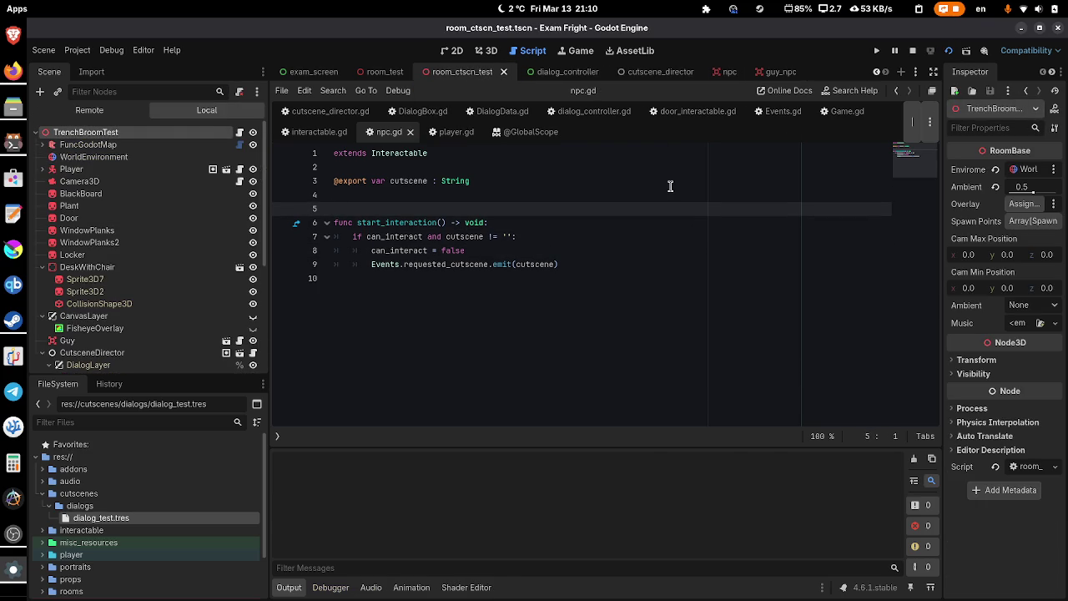
key(F6)
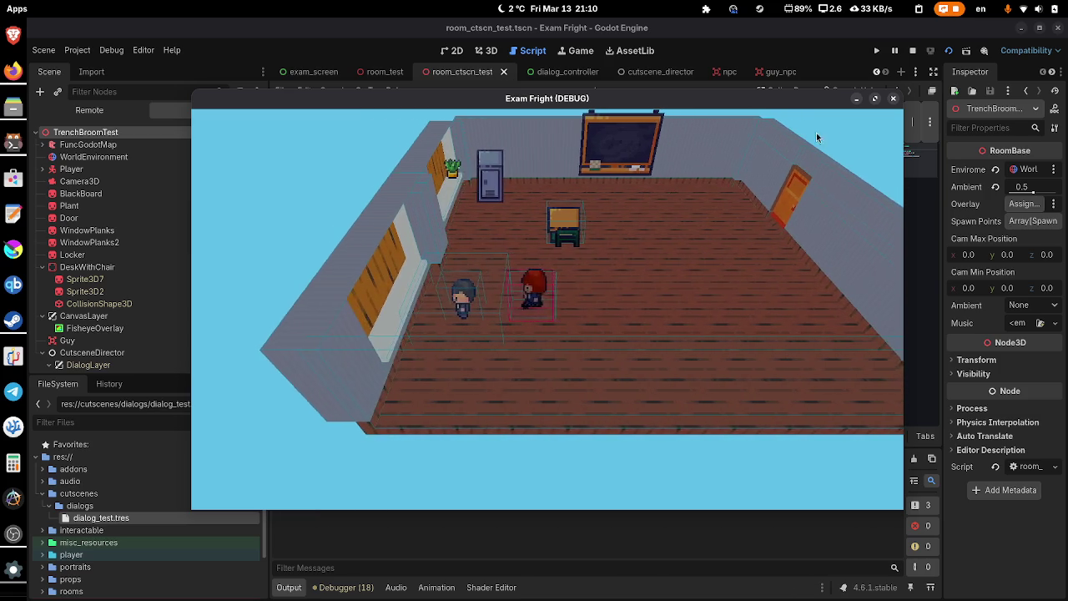
click(893, 97)
- Change the npc CollisionShape3D debug colour from teal to magenta and save the npc scene
click(722, 73)
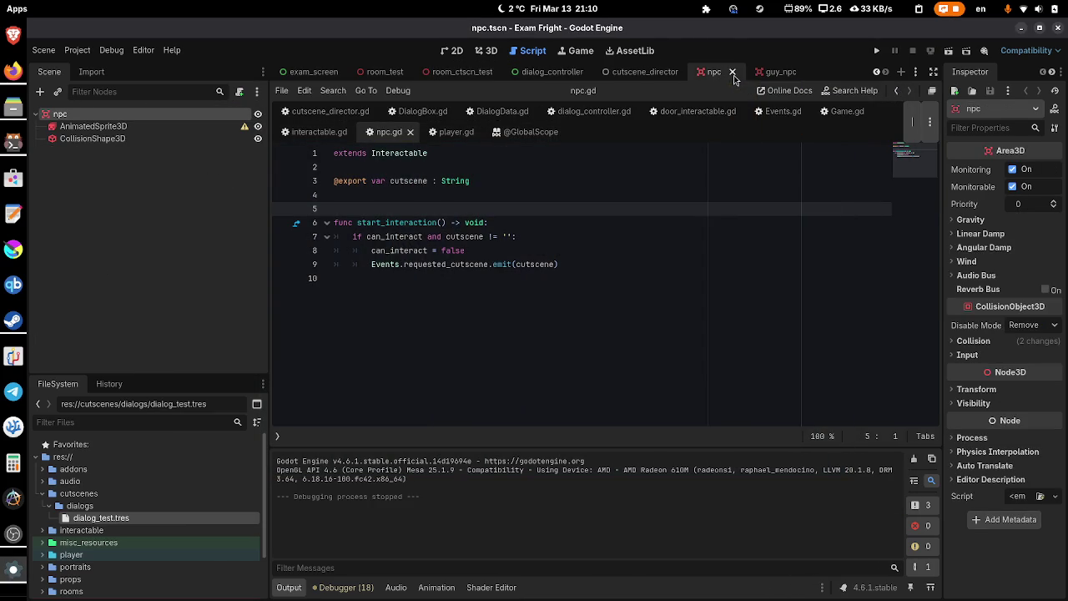
click(94, 126)
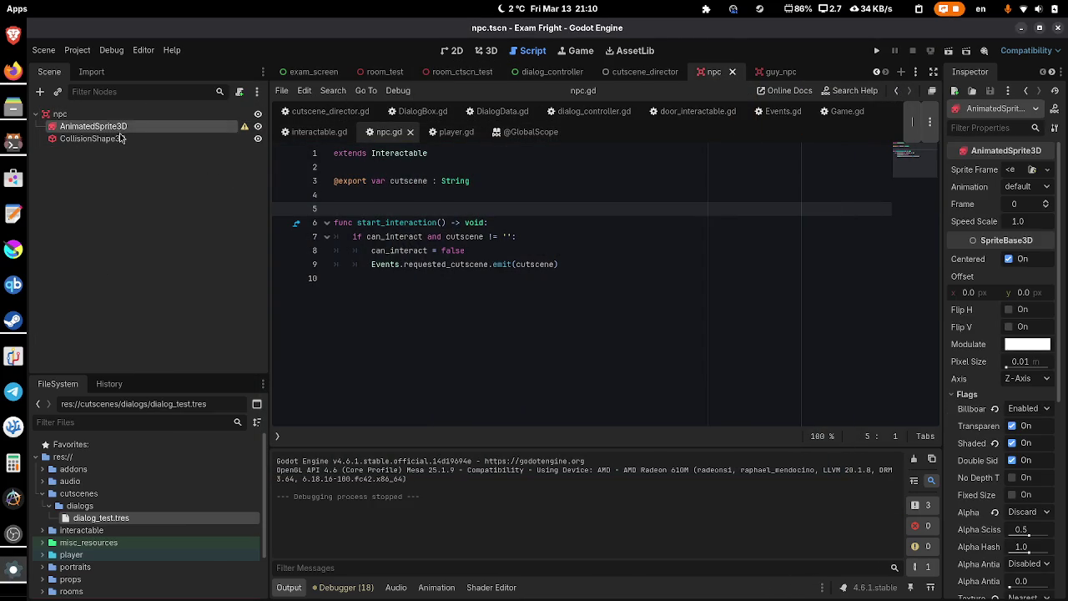
click(122, 137)
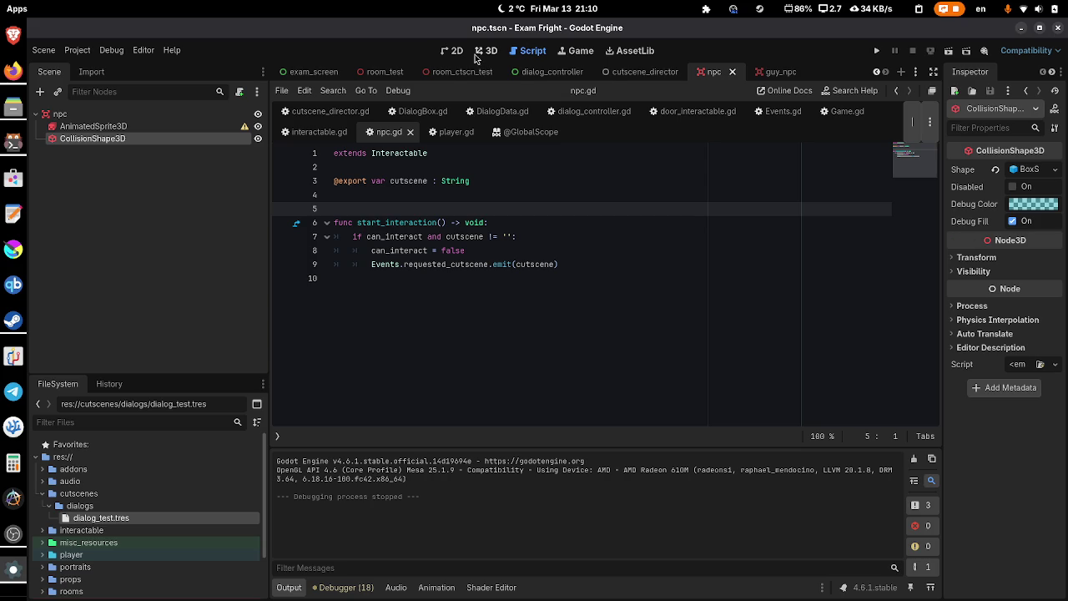
click(479, 51)
click(1041, 207)
mouse_move(1034, 259)
mouse_down()
mouse_move(944, 264)
mouse_move(1041, 256)
mouse_up()
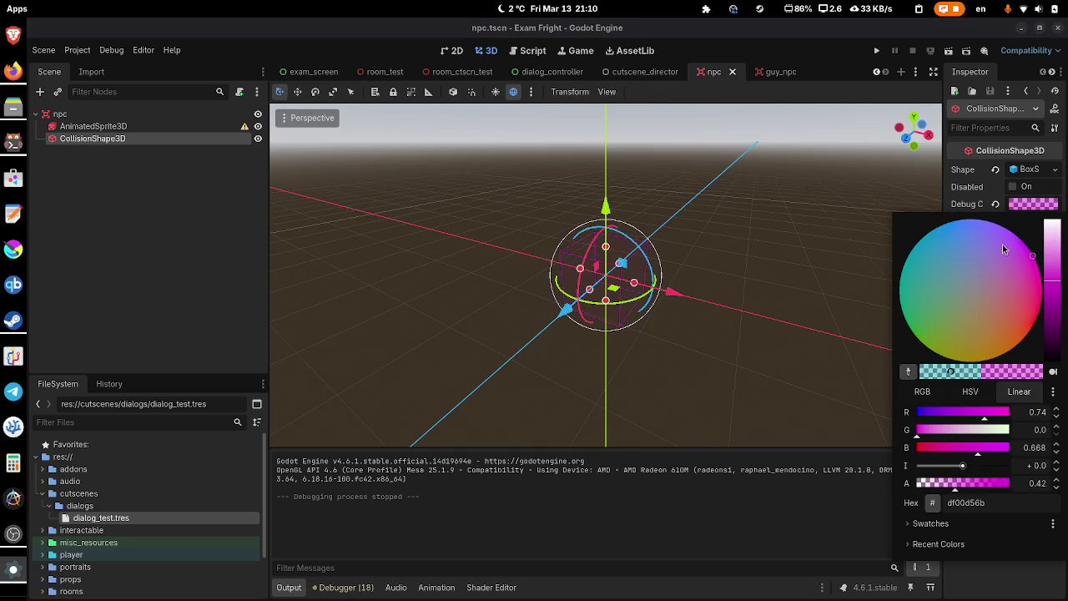
click(819, 203)
key(ctrl+s)
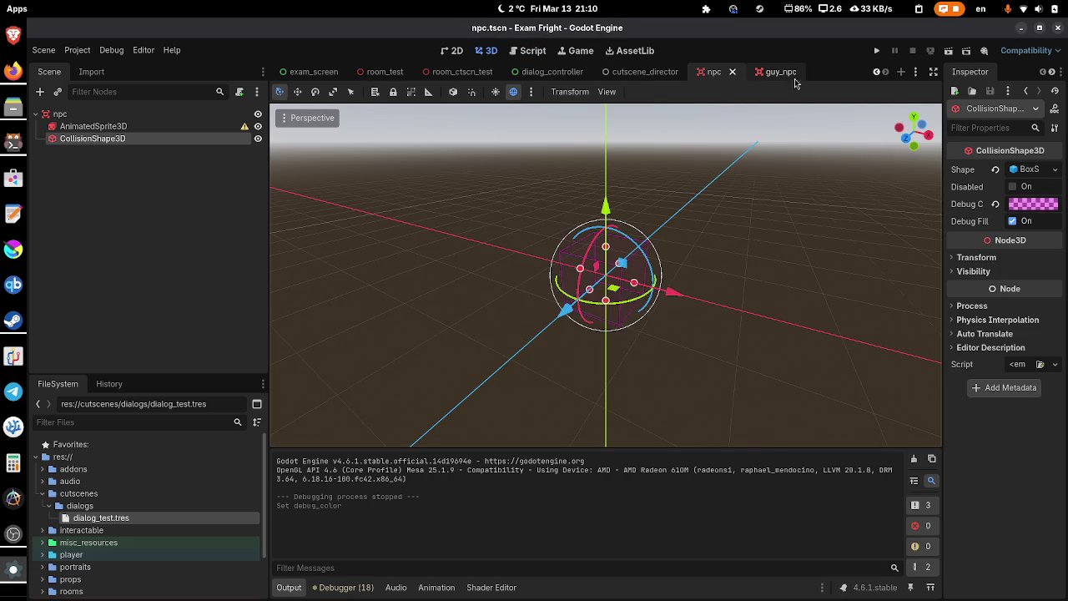
- Copy Guy's StaticBody3D from guy_npc, paste it under the npc root, and save
click(774, 72)
click(149, 138)
click(146, 150)
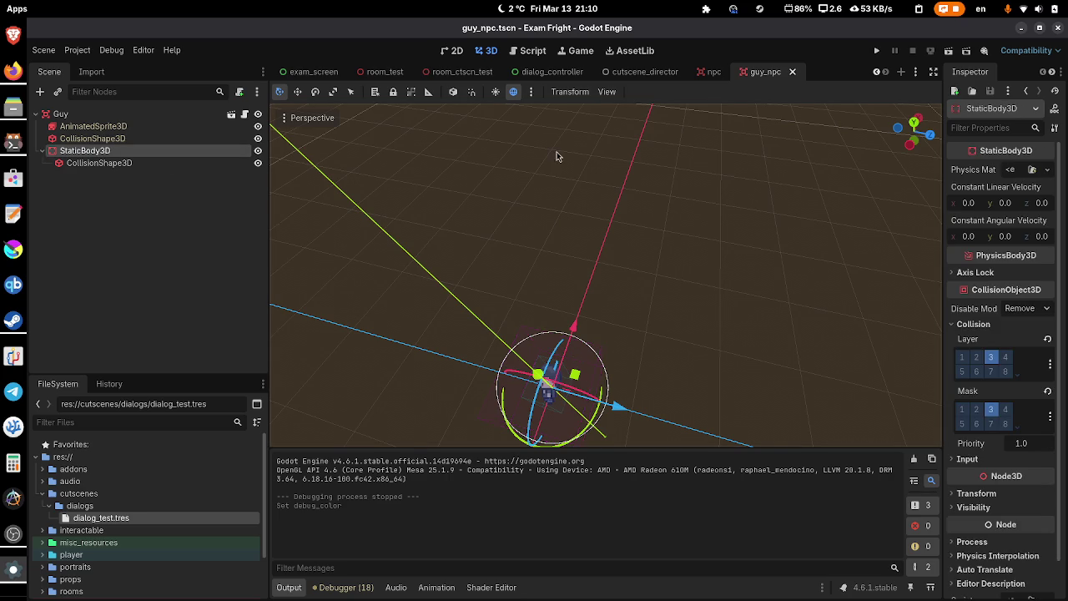
click(709, 72)
click(167, 115)
key(ctrl+v)
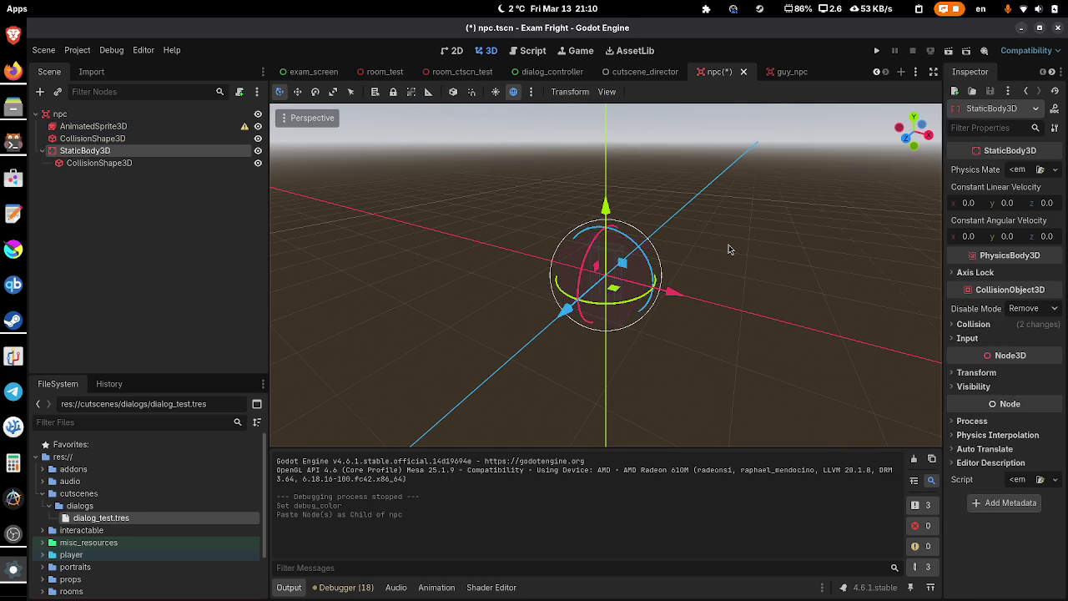
click(729, 244)
key(ctrl+s)
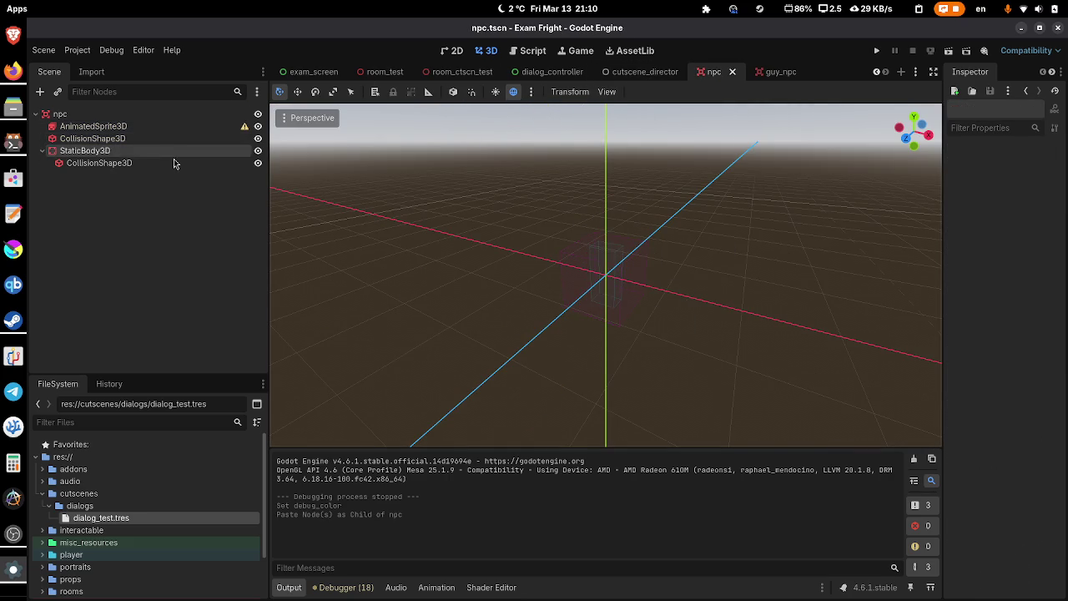
- Delete the clashing duplicate StaticBody3D2 and its child from the guy_npc scene
click(171, 163)
click(776, 73)
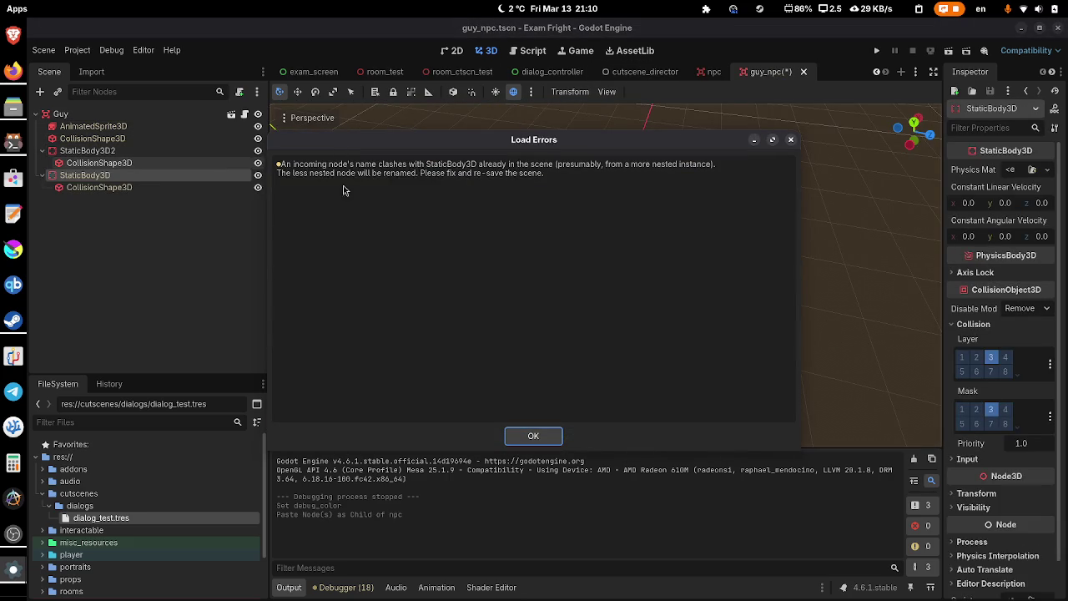
click(533, 435)
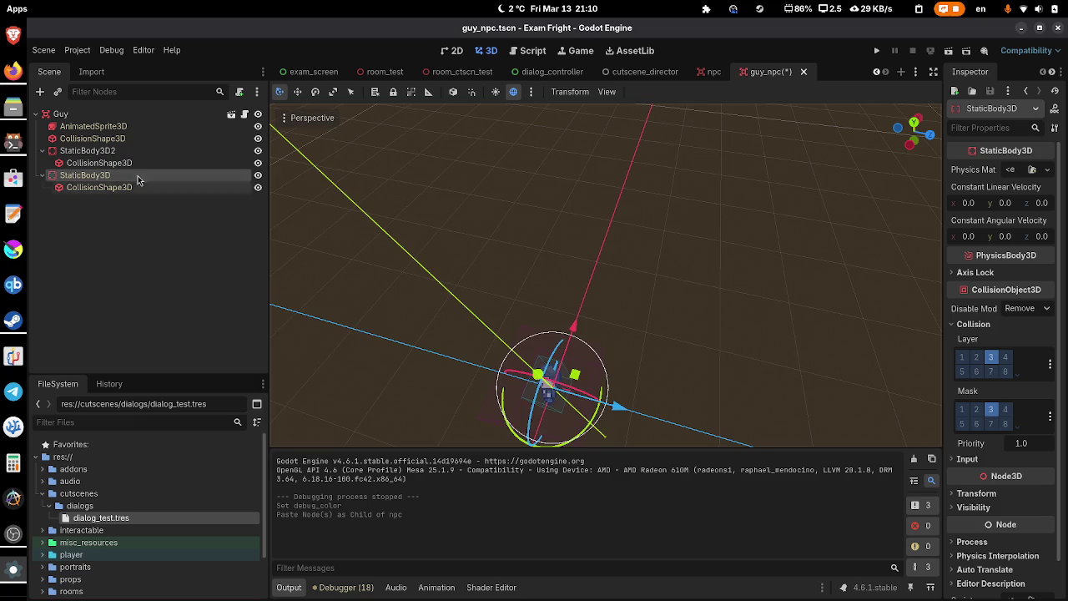
right_click(147, 152)
click(210, 455)
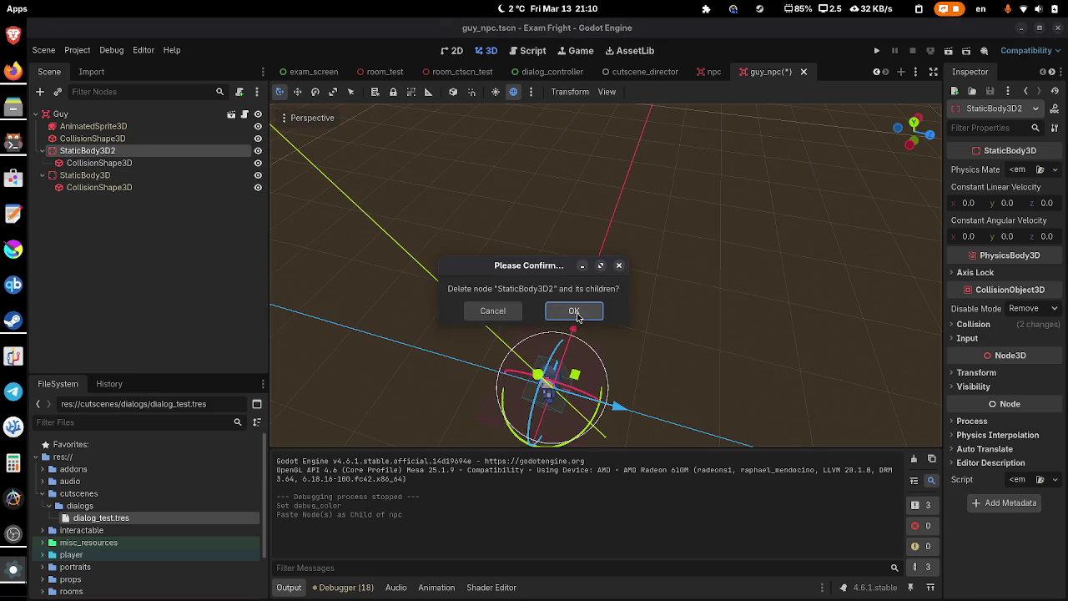
click(578, 314)
- Run the room_ctscn_test scene to test the NPC's new collision
click(710, 72)
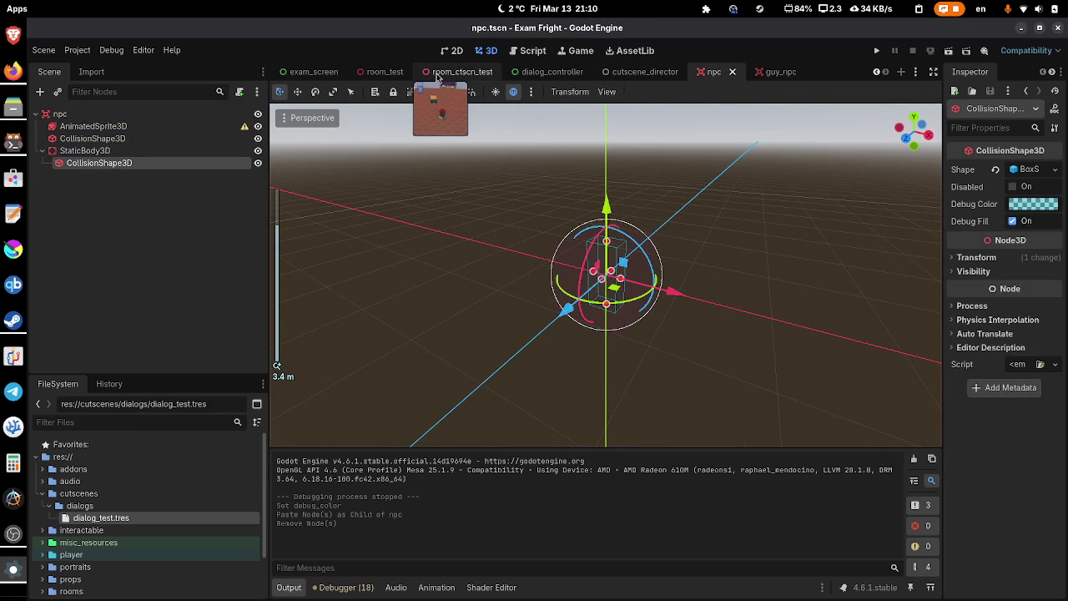
click(460, 71)
click(949, 52)
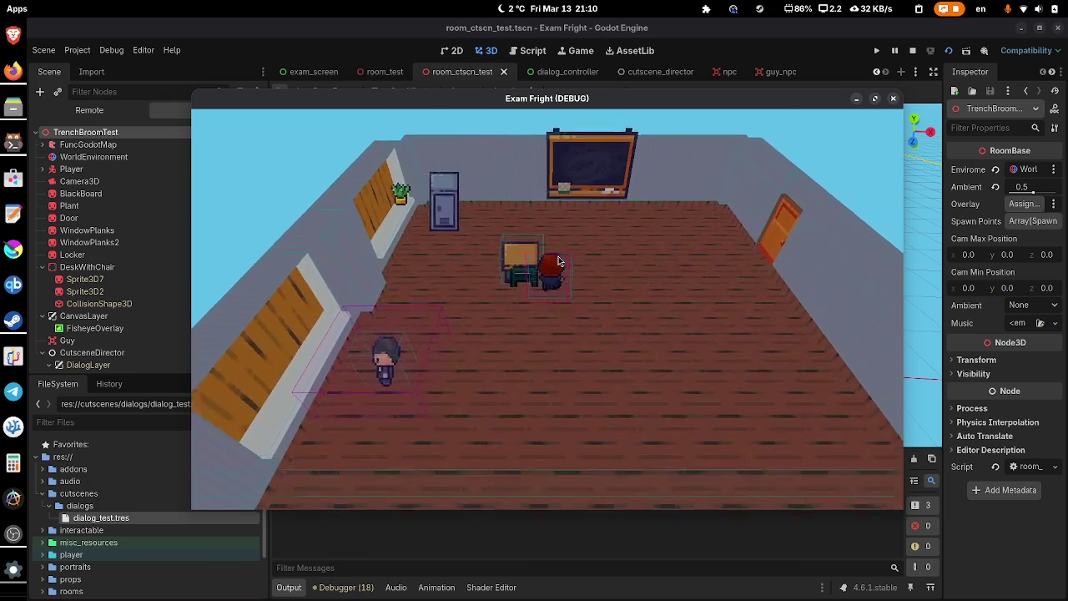
- Stop the running Exam Fright test game
click(893, 98)
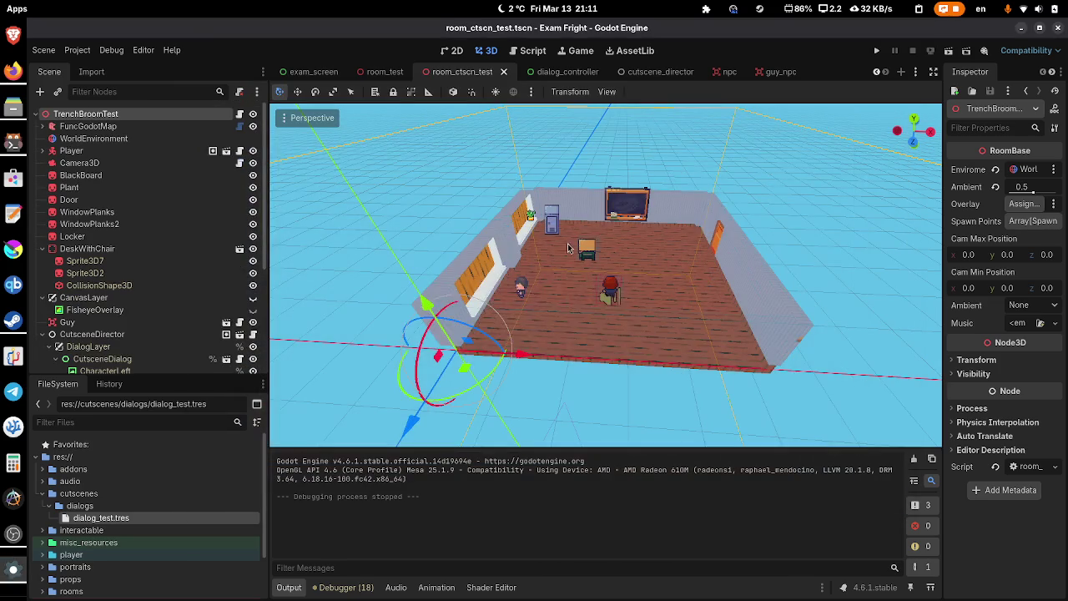
- Open cutscene_director.gd from the cutscene_director scene and collapse the bottom Output panel
click(786, 72)
scroll(721, 186, down, 2)
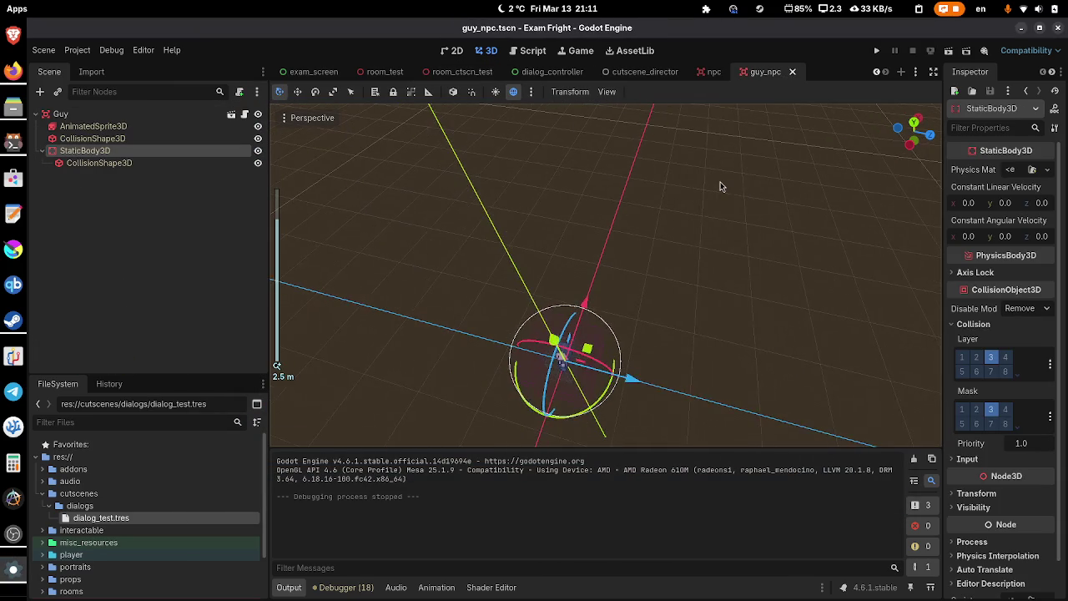
scroll(721, 186, up, 4)
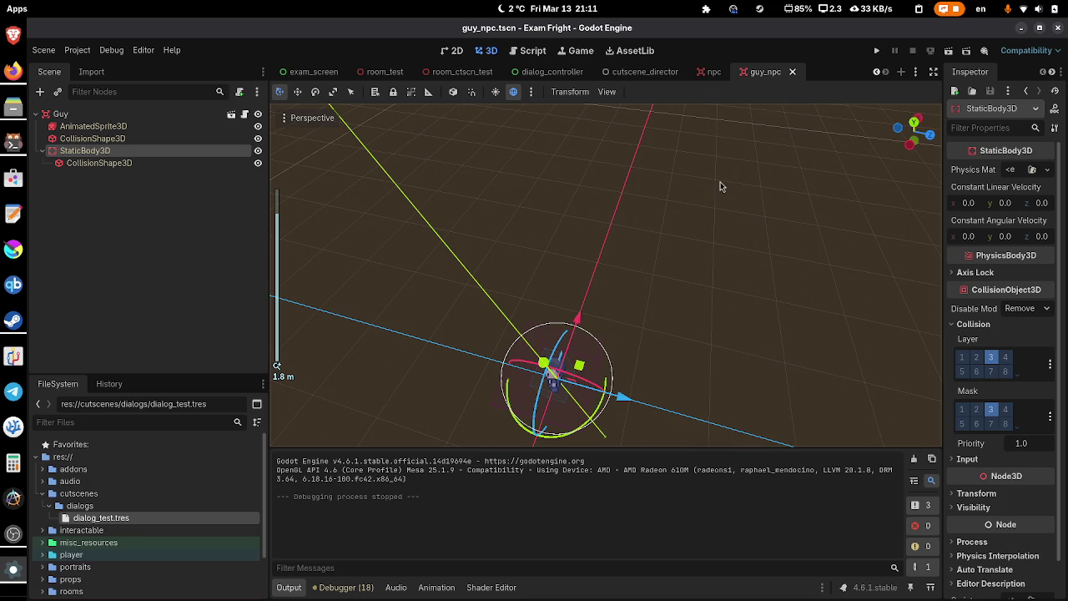
click(669, 71)
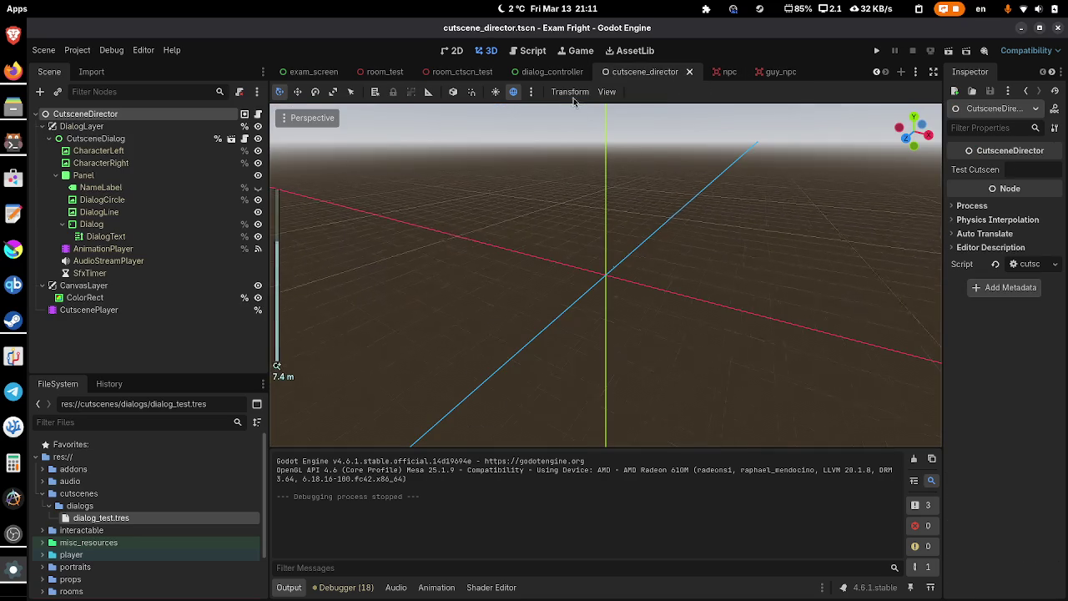
click(447, 50)
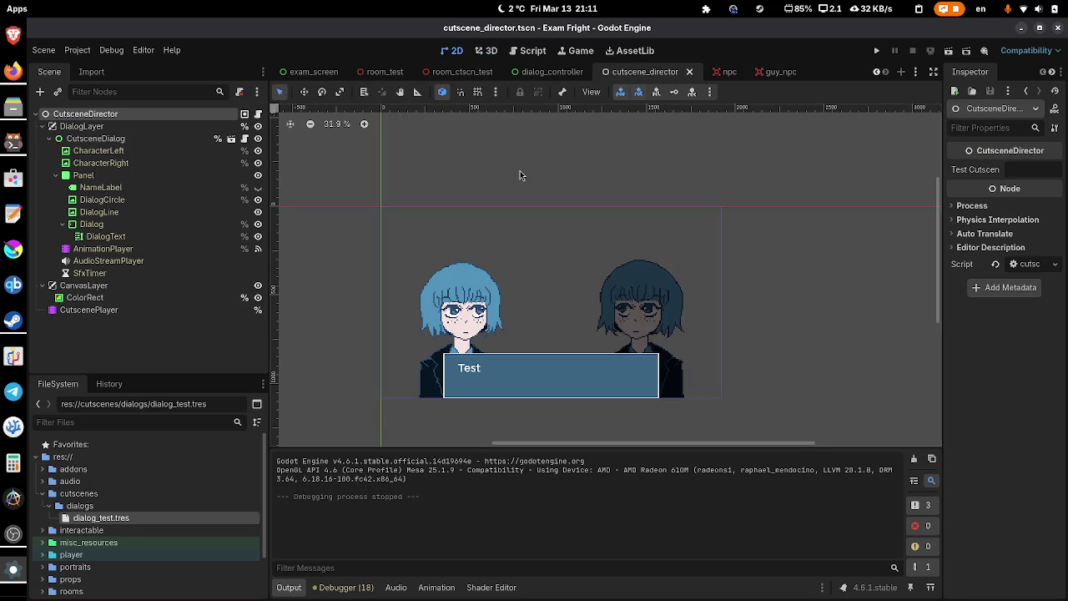
click(256, 114)
click(338, 586)
click(289, 587)
click(289, 586)
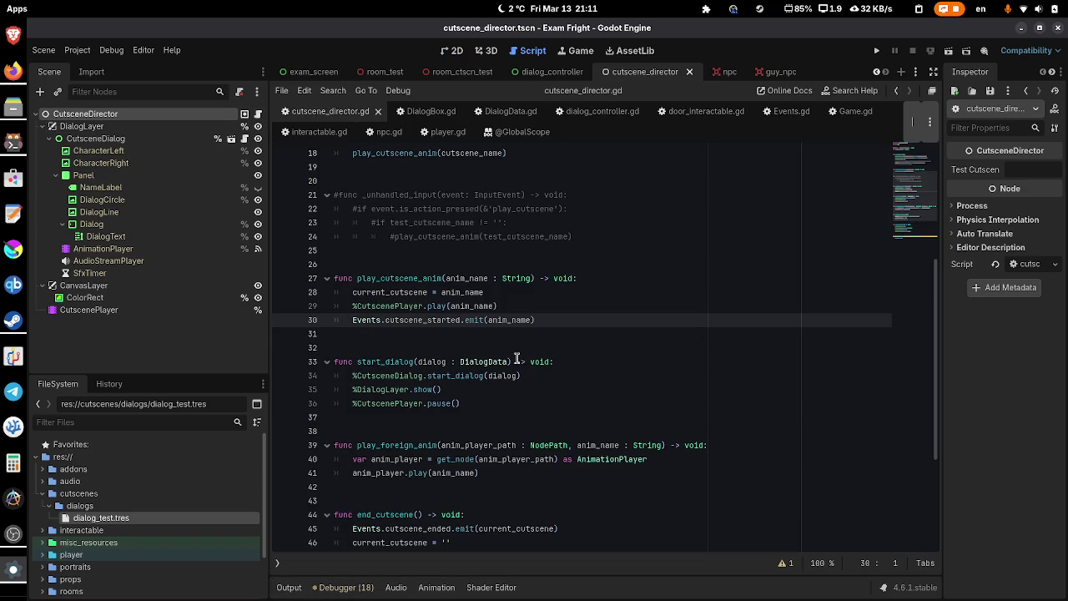
- Delete the commented '#%CutscenePlayer.stop()' line 47 from end_cutscene
scroll(516, 358, down, 5)
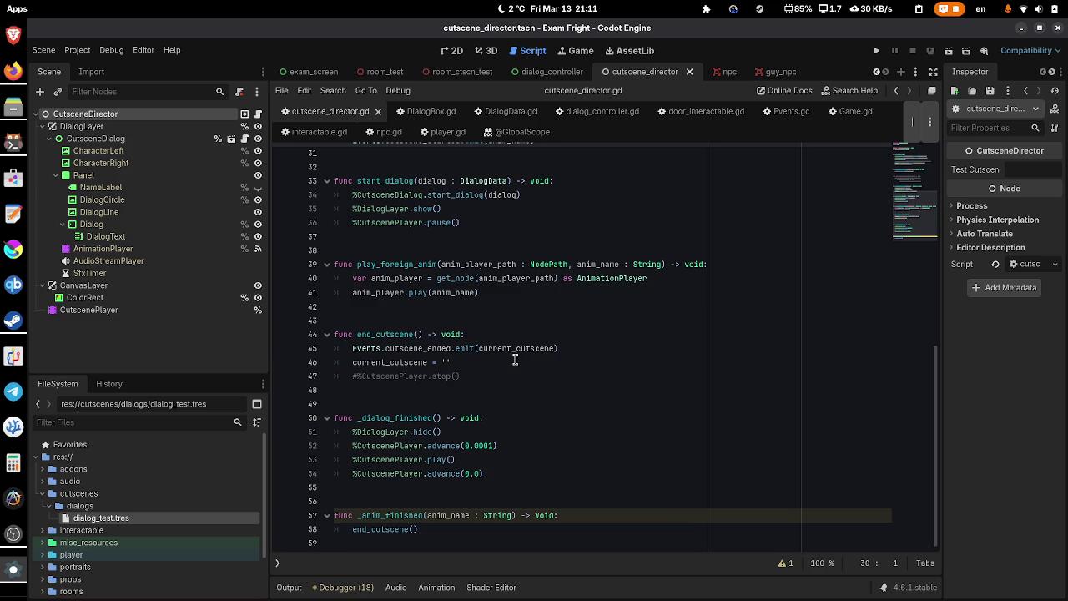
scroll(514, 359, up, 1)
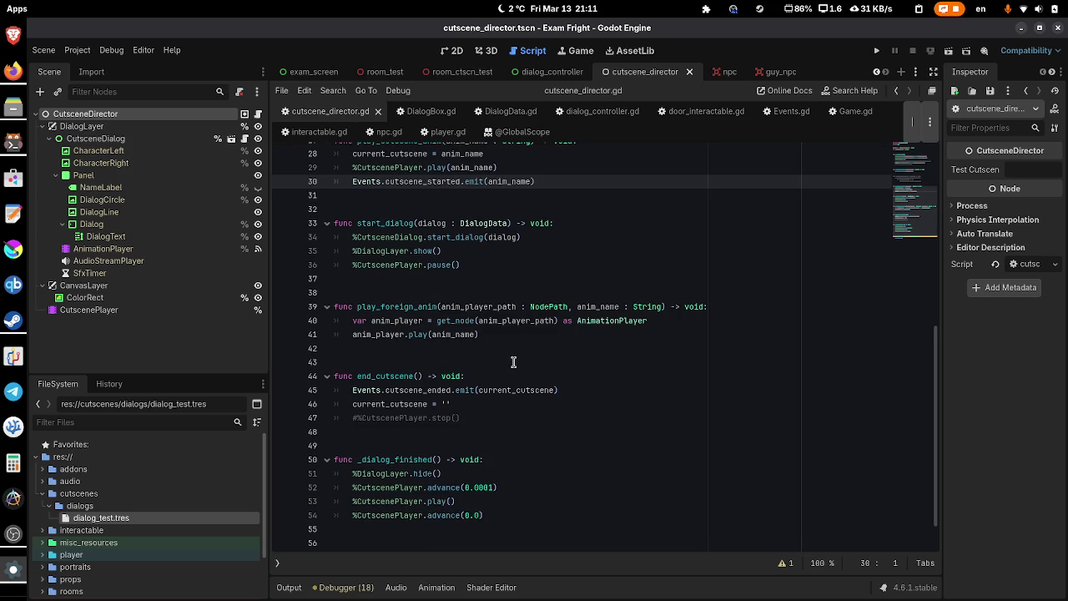
click(461, 416)
triple_click(461, 416)
key(BackSpace)
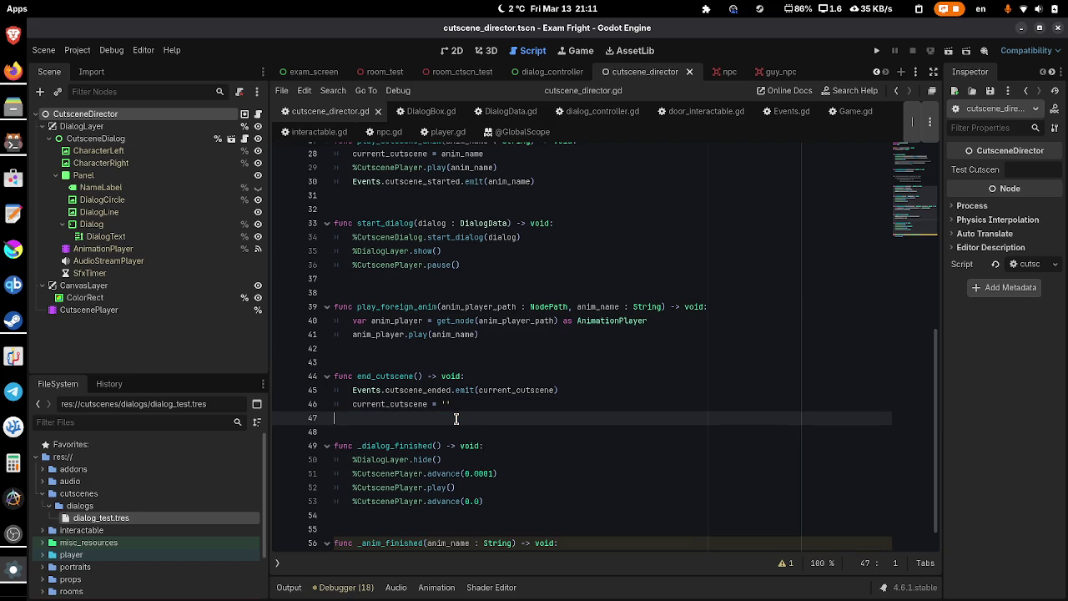
- Review the script, then open CutsceneDialog's dialog_controller.gd
scroll(455, 418, up, 3)
scroll(455, 418, up, 2)
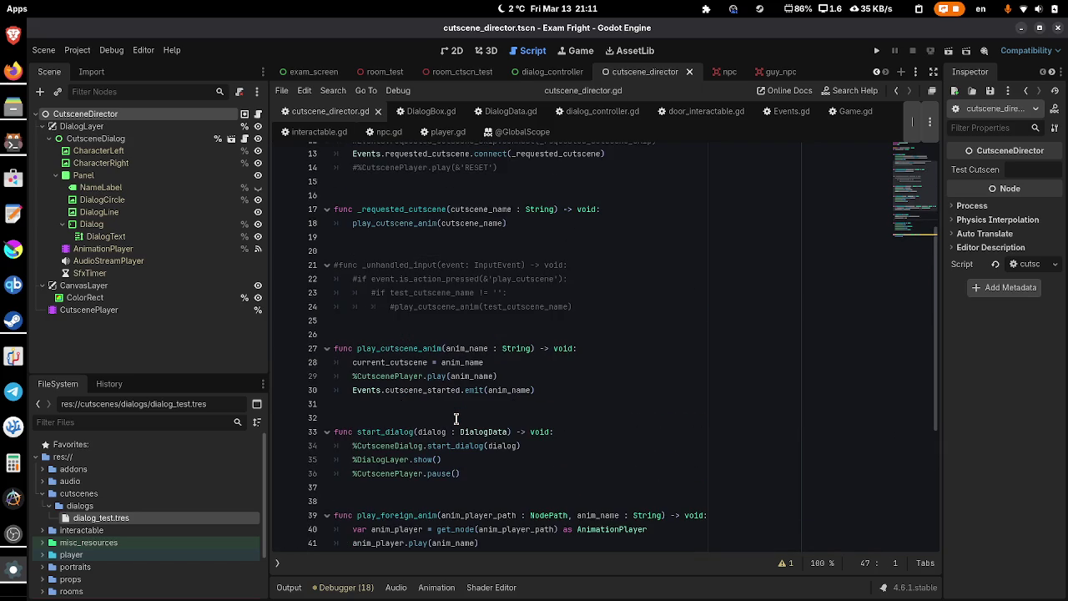
scroll(455, 418, up, 2)
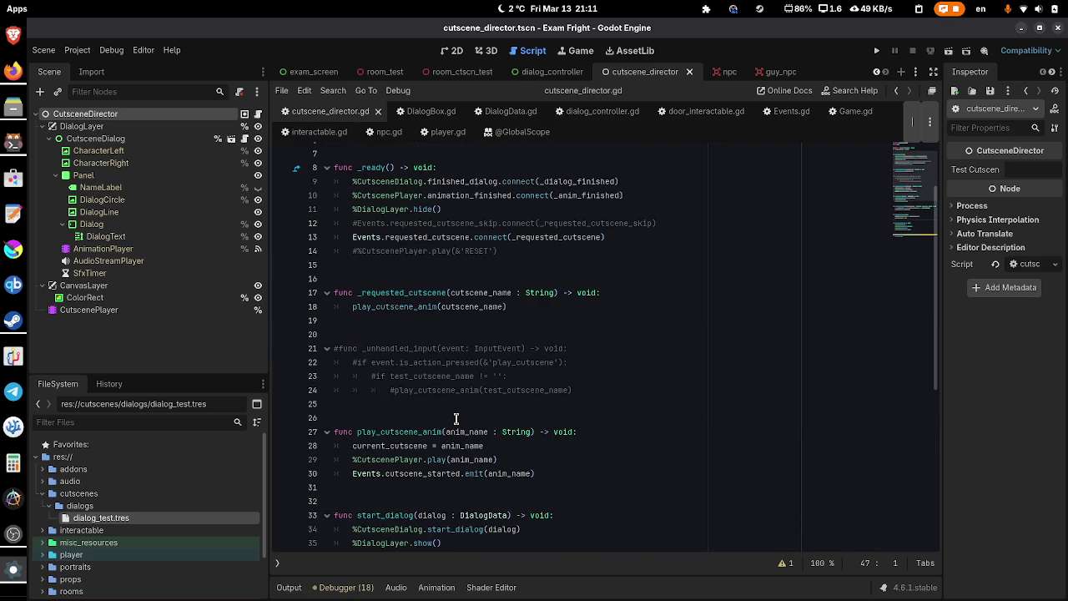
scroll(455, 418, up, 2)
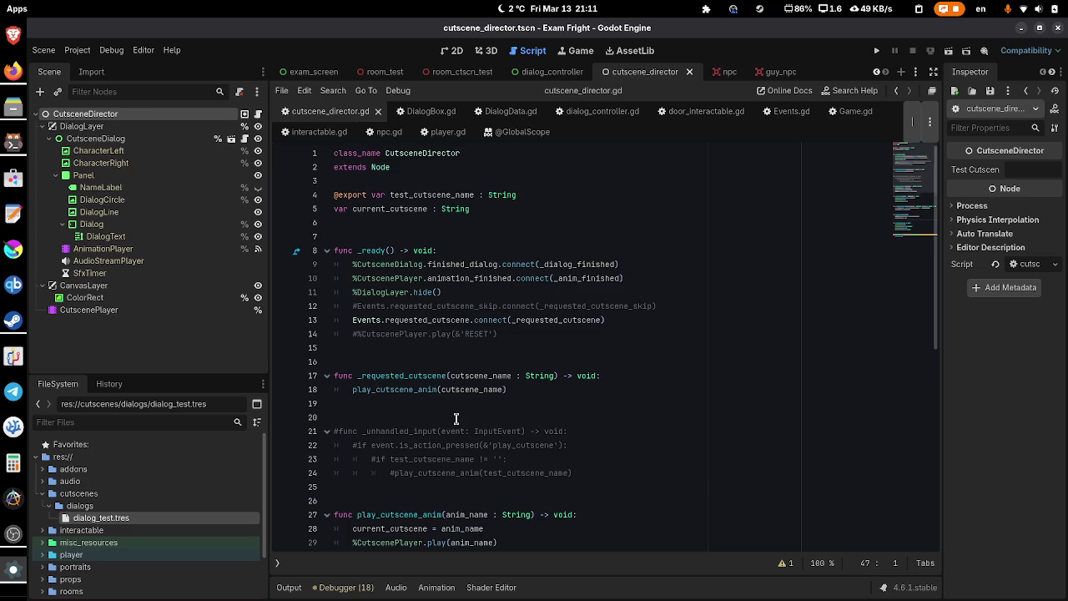
scroll(455, 418, down, 9)
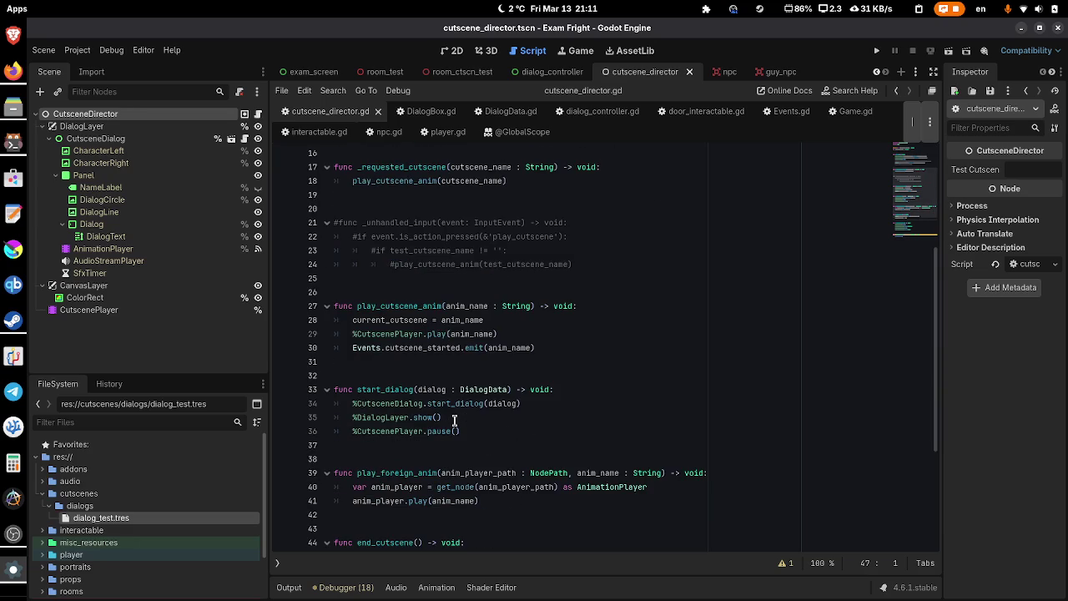
click(244, 138)
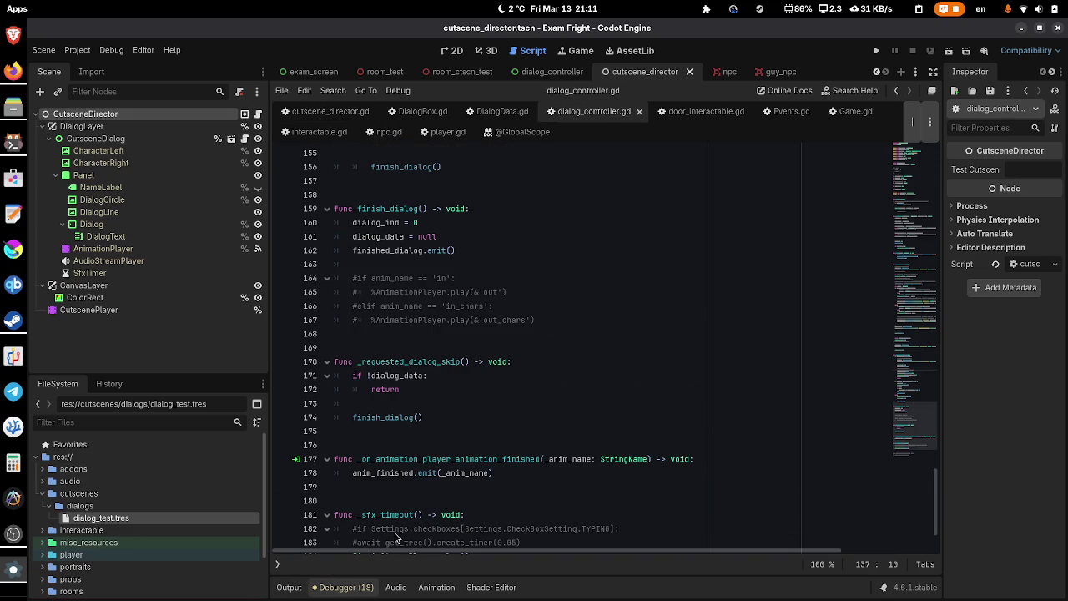
- Delete the commented anim_name block on lines 164–167 and the blank line after finish_dialog
scroll(572, 326, down, 2)
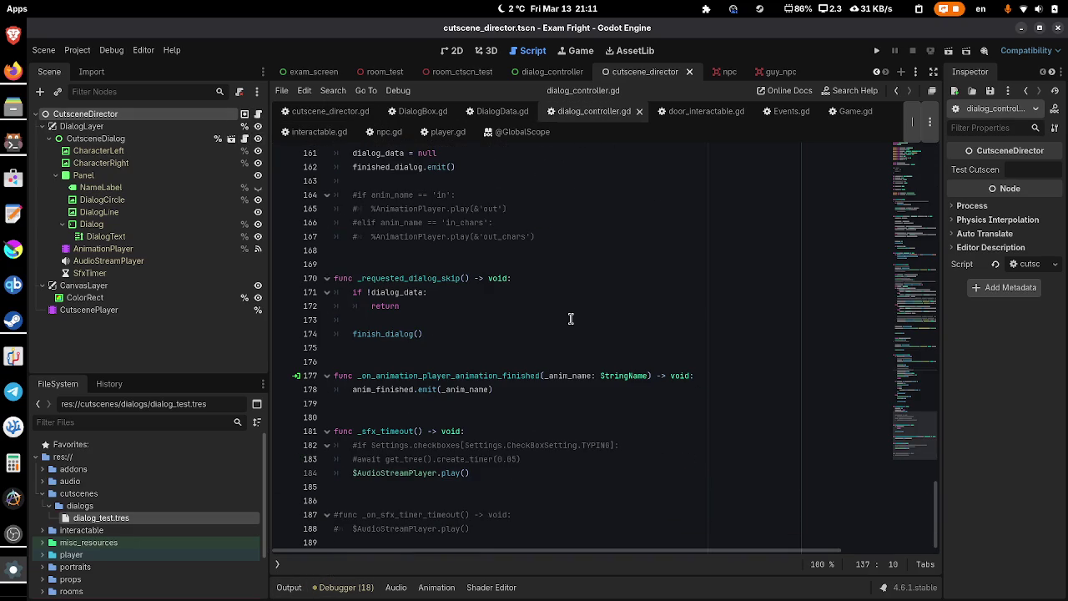
scroll(571, 319, up, 3)
drag(560, 359, 575, 315)
key(BackSpace)
key(BackSpace)
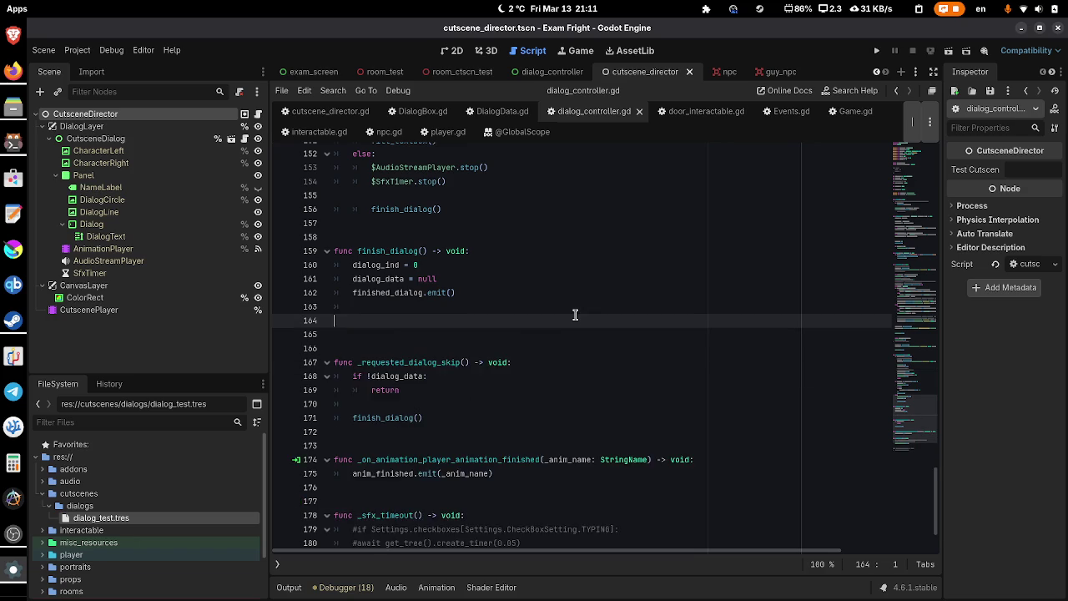
key(BackSpace)
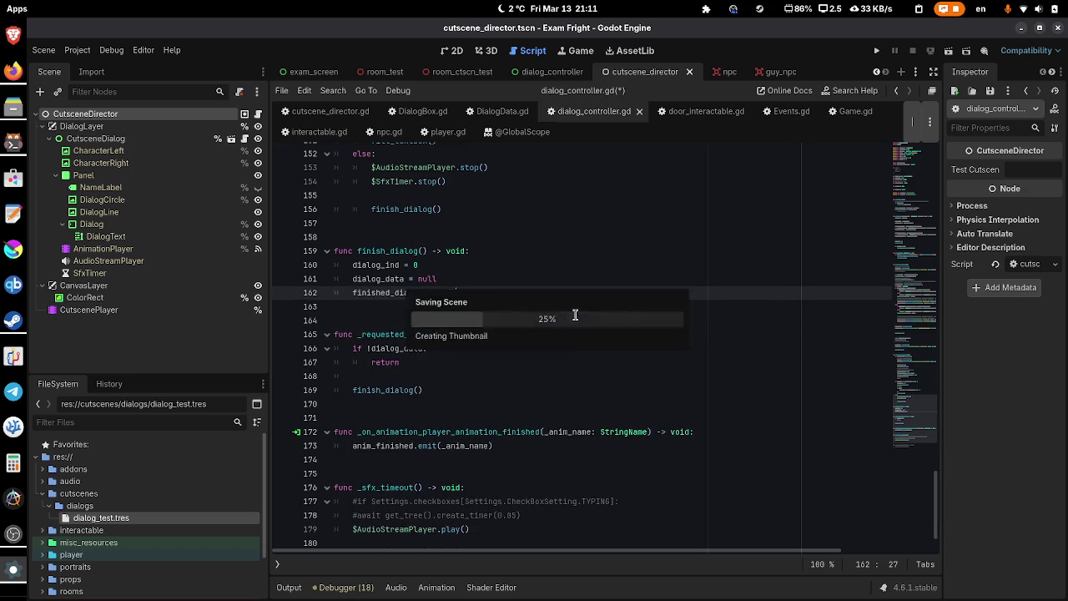
- Remove the two pairs of commented-out scale_tween lines
scroll(572, 276, up, 9)
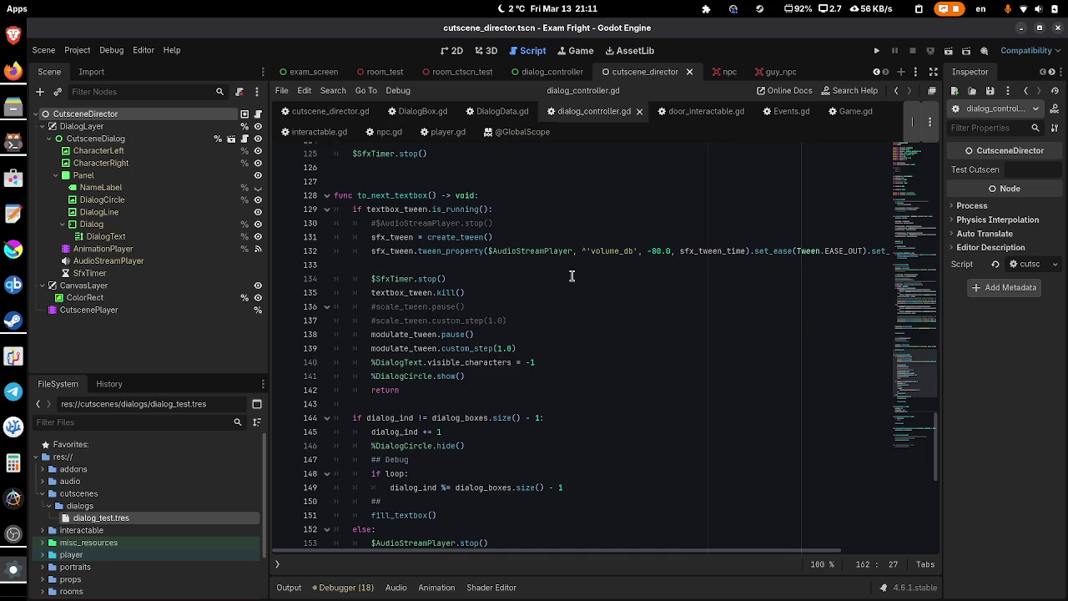
scroll(572, 276, up, 4)
scroll(571, 275, up, 4)
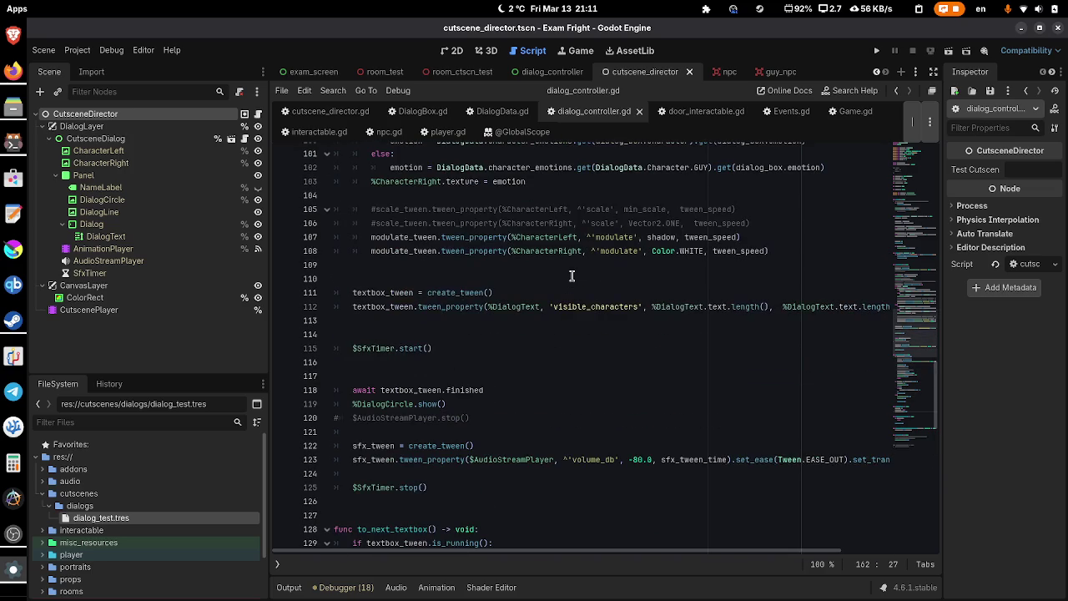
scroll(571, 276, down, 2)
scroll(555, 274, up, 6)
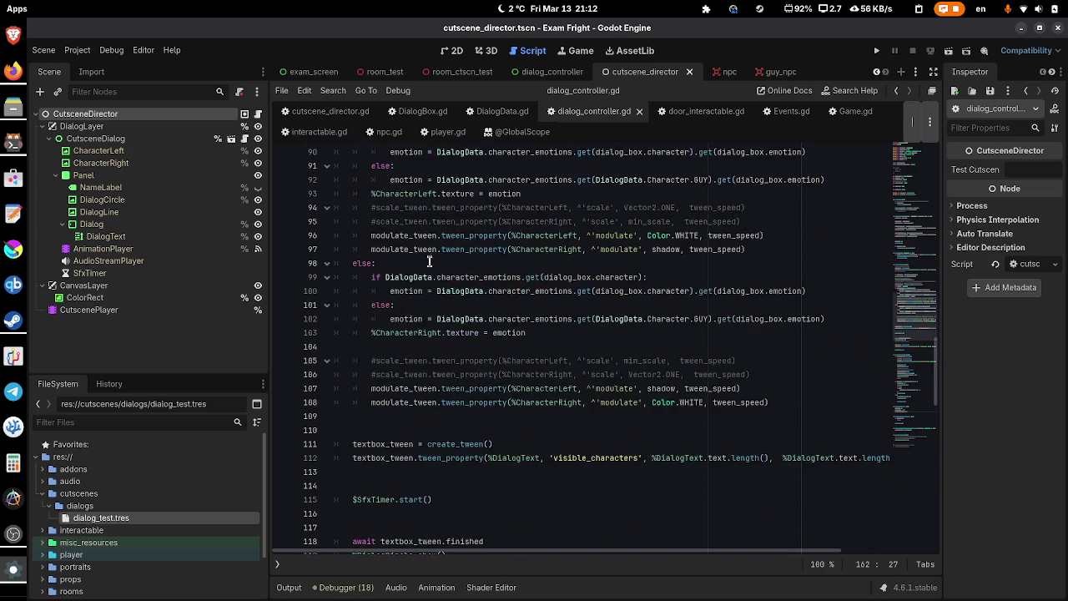
click(415, 359)
key(ctrl+shift+k)
key(ctrl+shift+k)
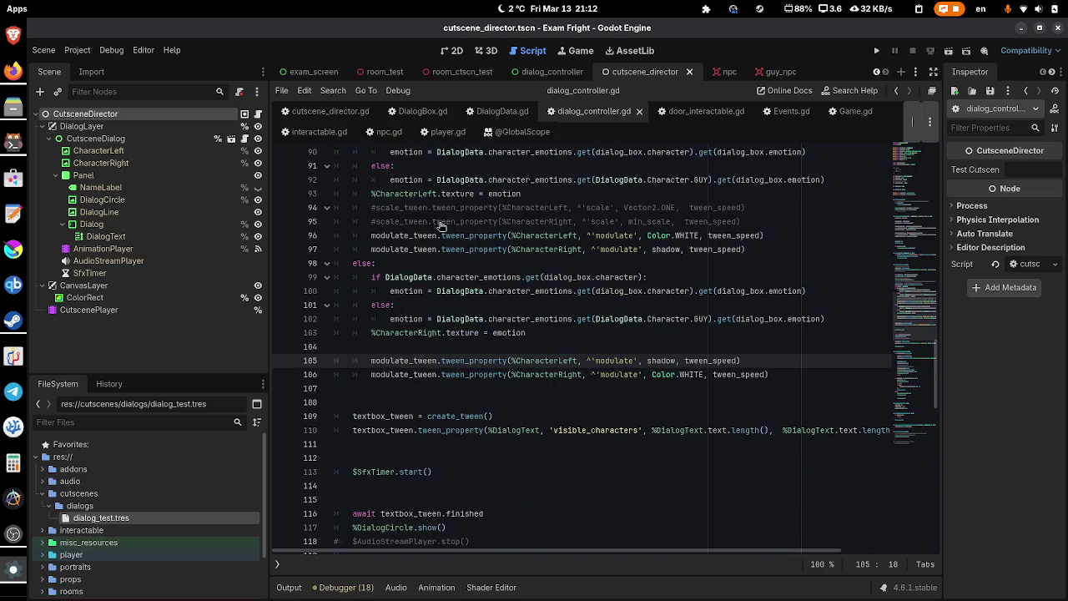
click(441, 206)
key(ctrl+shift+k)
key(ctrl+shift+k)
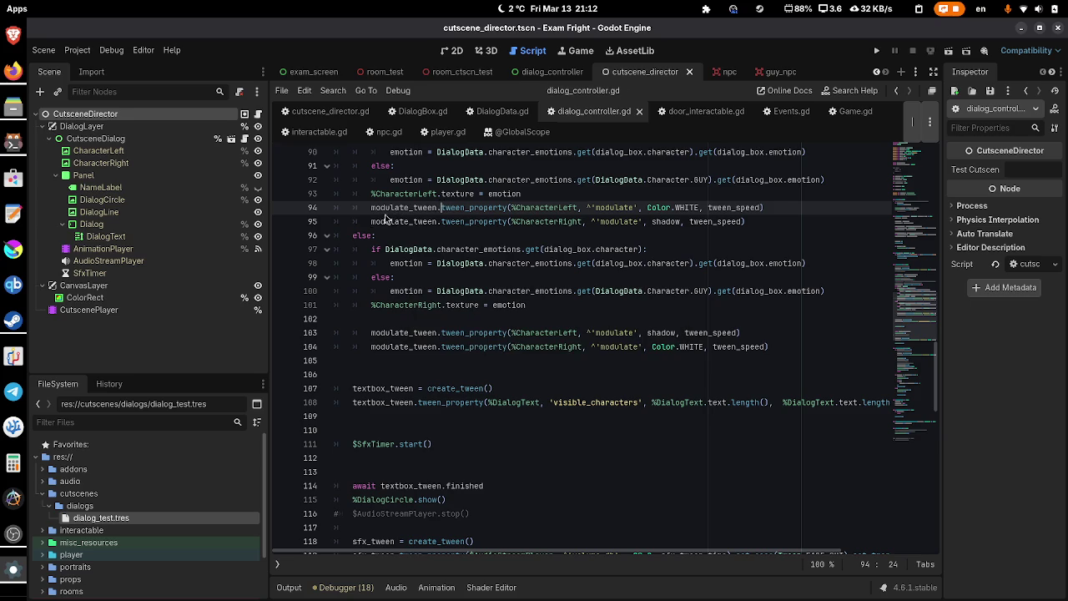
- Delete the commented scale_tween assignment and the #print line, saving the script
scroll(533, 298, up, 4)
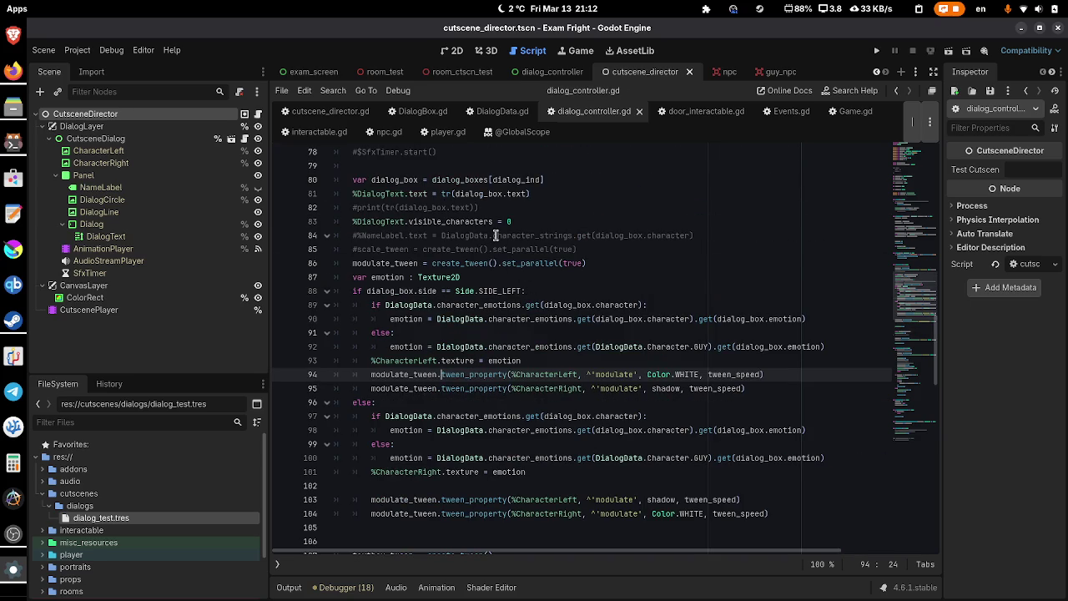
click(489, 248)
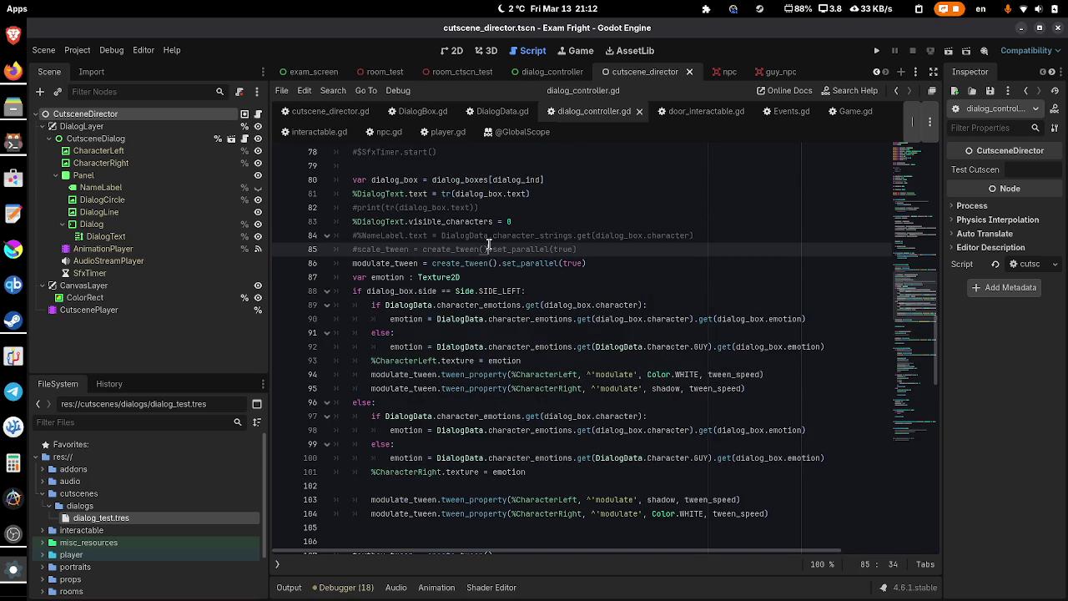
key(ctrl+shift+k)
key(ctrl+s)
click(460, 206)
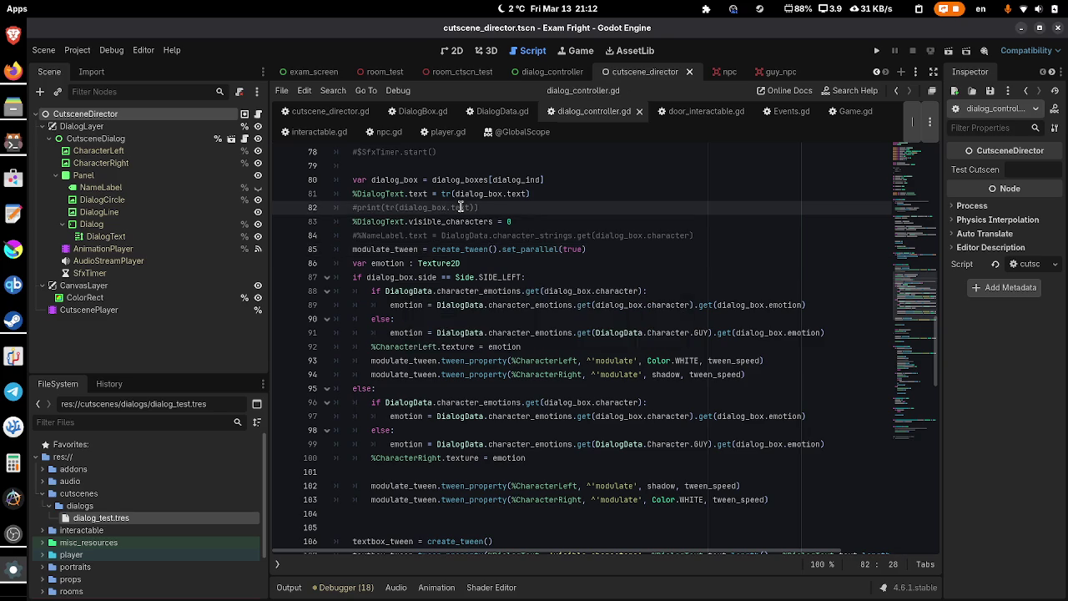
key(ctrl+shift+k)
key(ctrl+s)
- Remove the extra blank line between _input and fill_textbox
scroll(582, 231, up, 4)
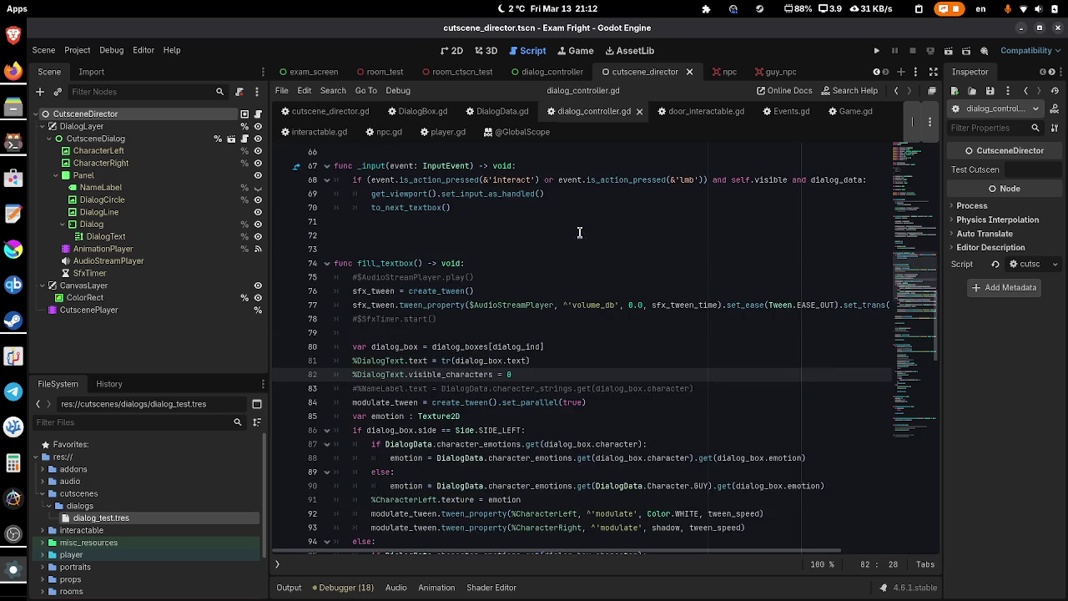
scroll(580, 232, up, 1)
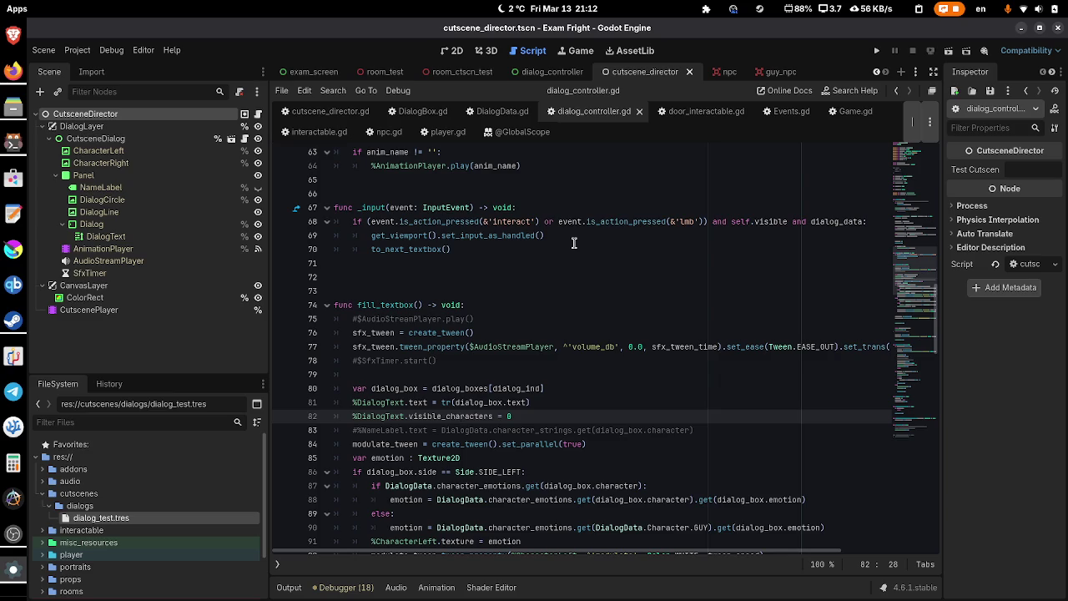
scroll(574, 241, up, 2)
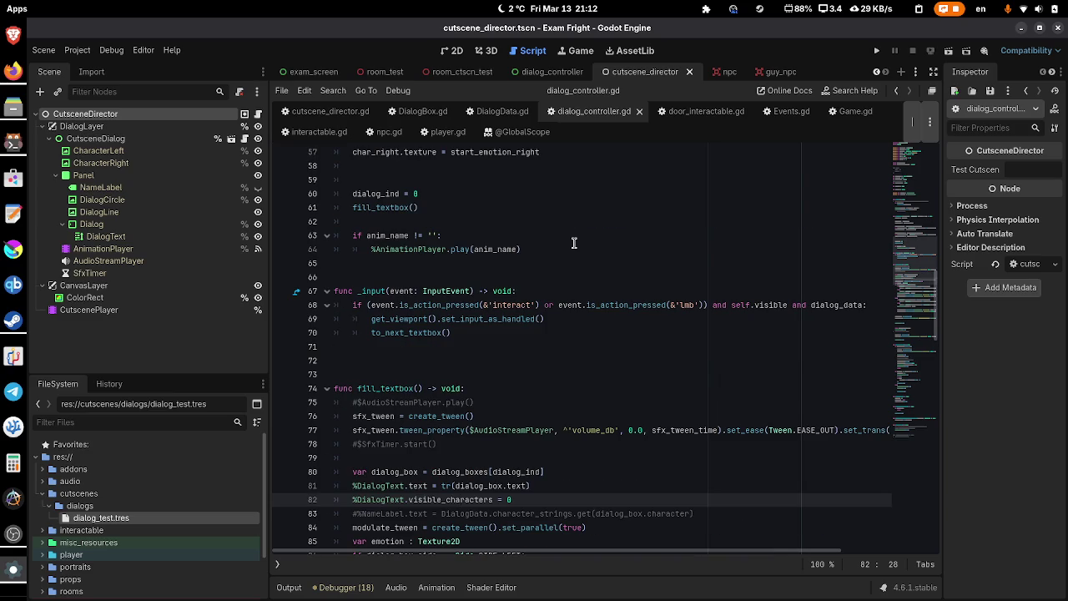
click(429, 347)
key(BackSpace)
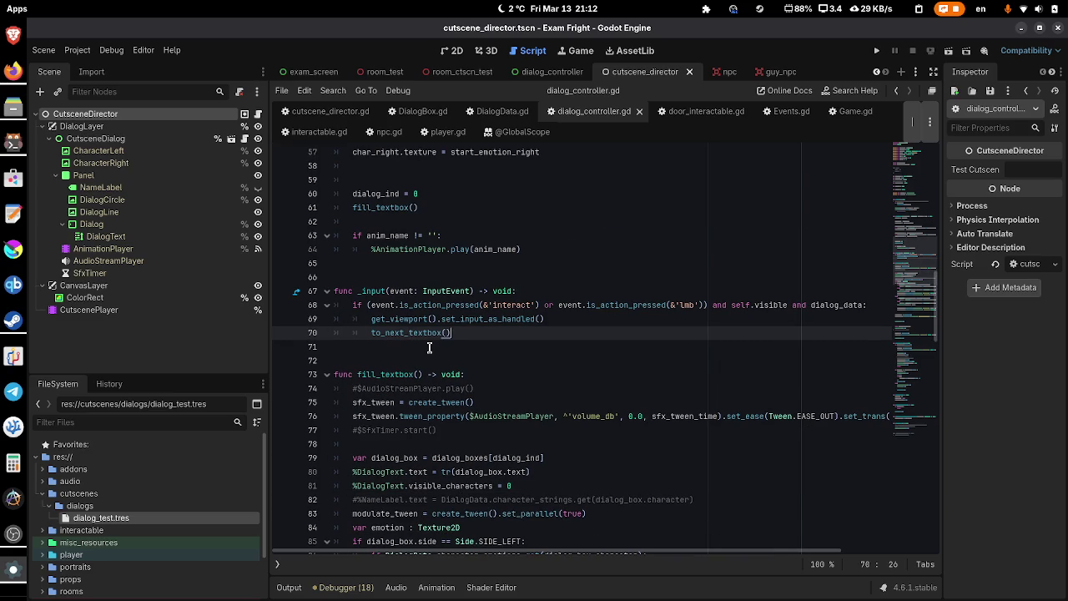
scroll(429, 347, up, 5)
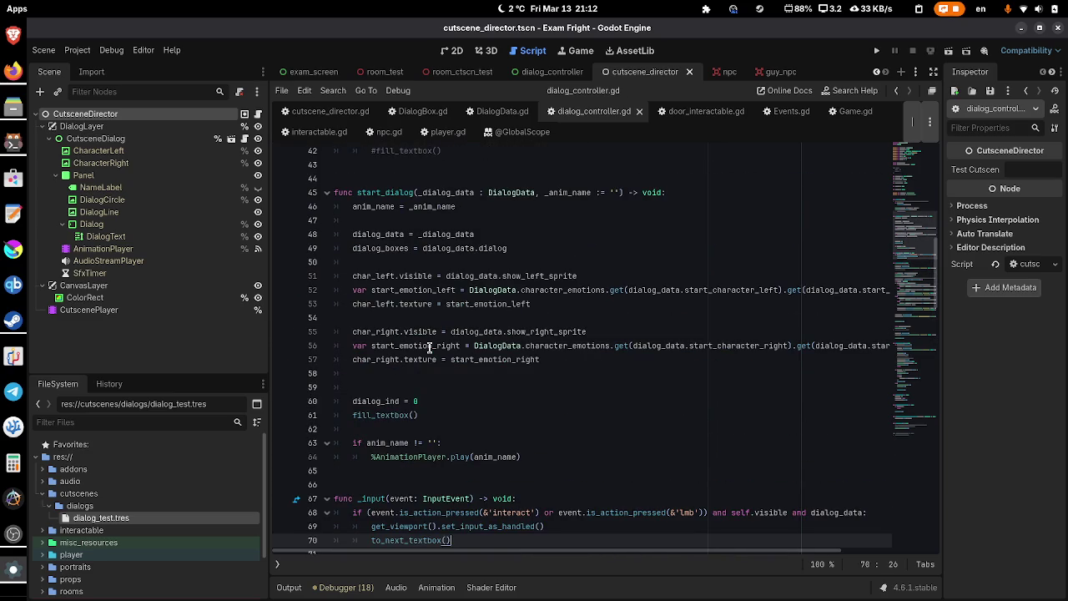
scroll(429, 347, up, 4)
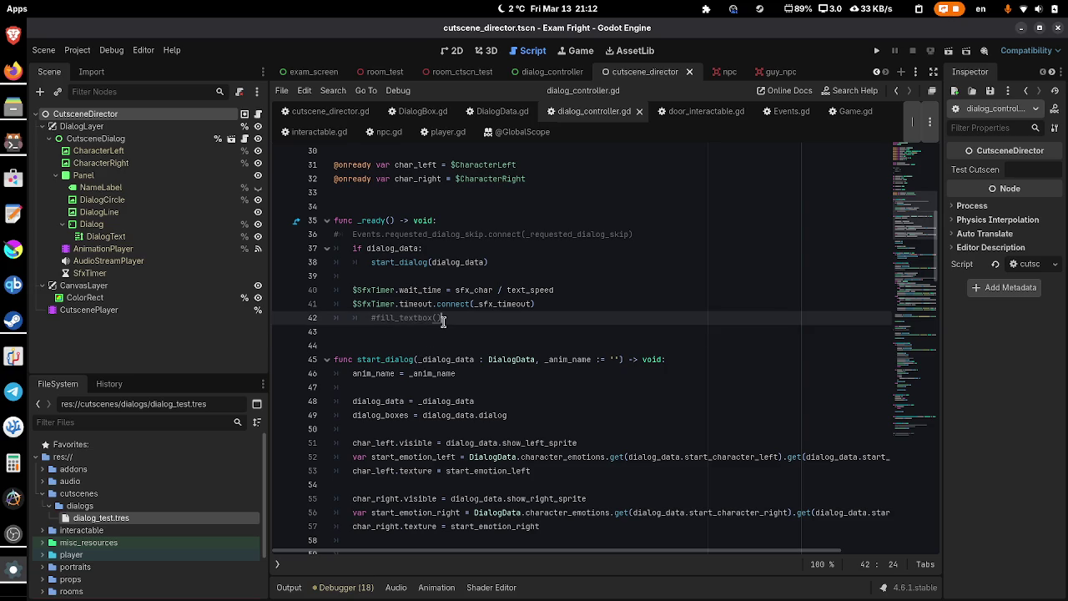
- Delete the commented fill_textbox line in _ready and the unused scale_tween declaration
triple_click(443, 321)
key(BackSpace)
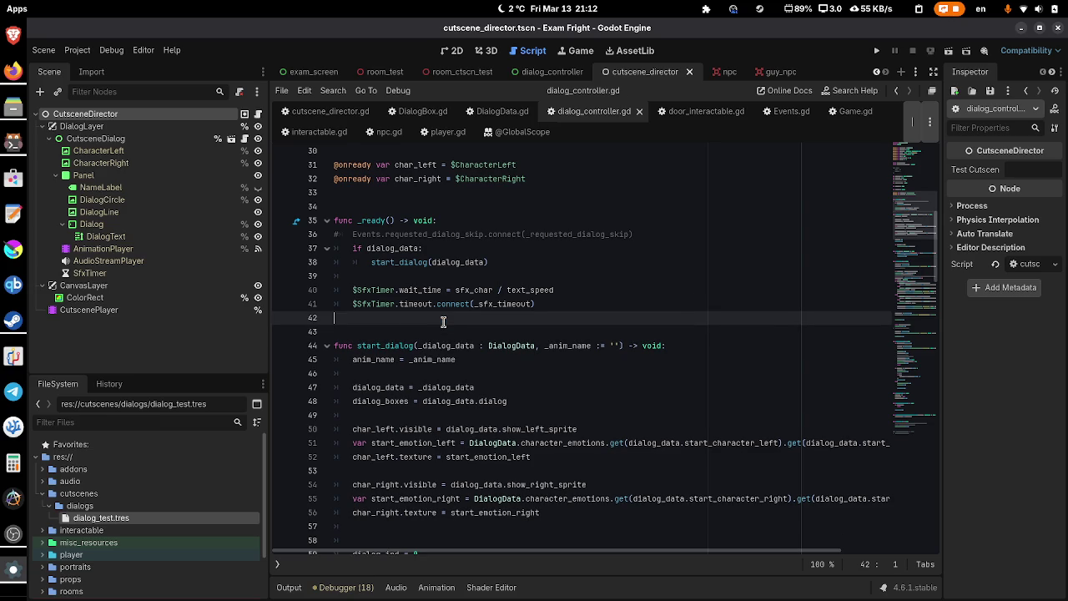
scroll(443, 322, up, 3)
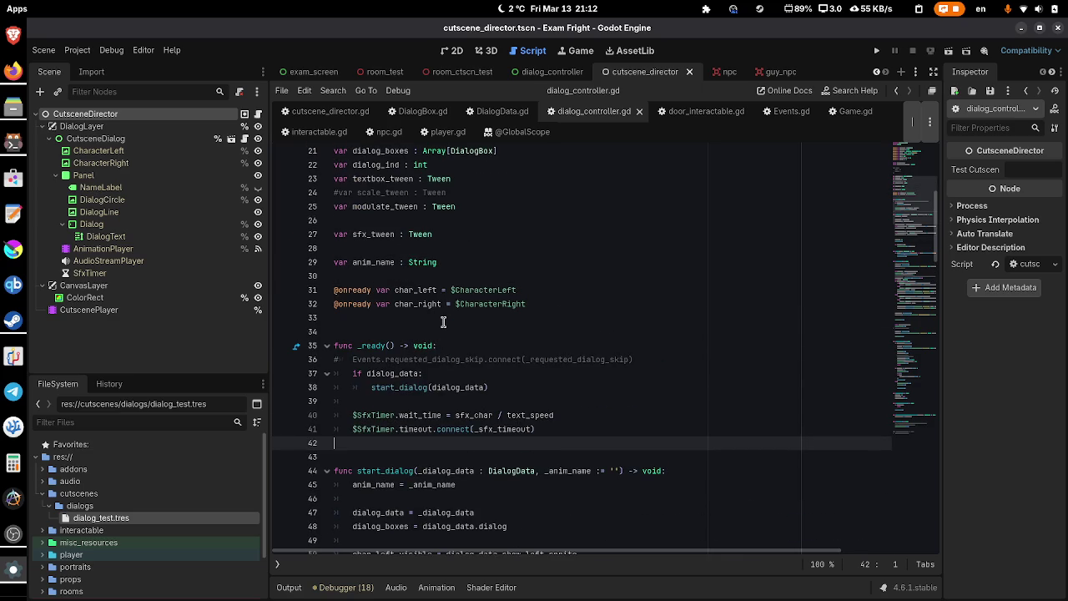
scroll(443, 322, up, 2)
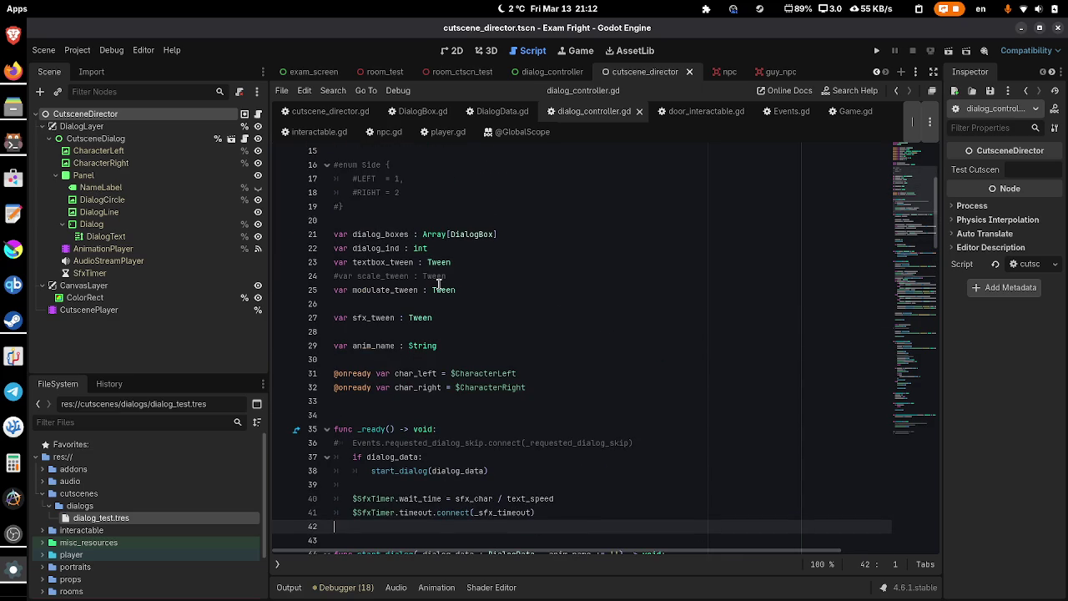
triple_click(436, 280)
key(BackSpace)
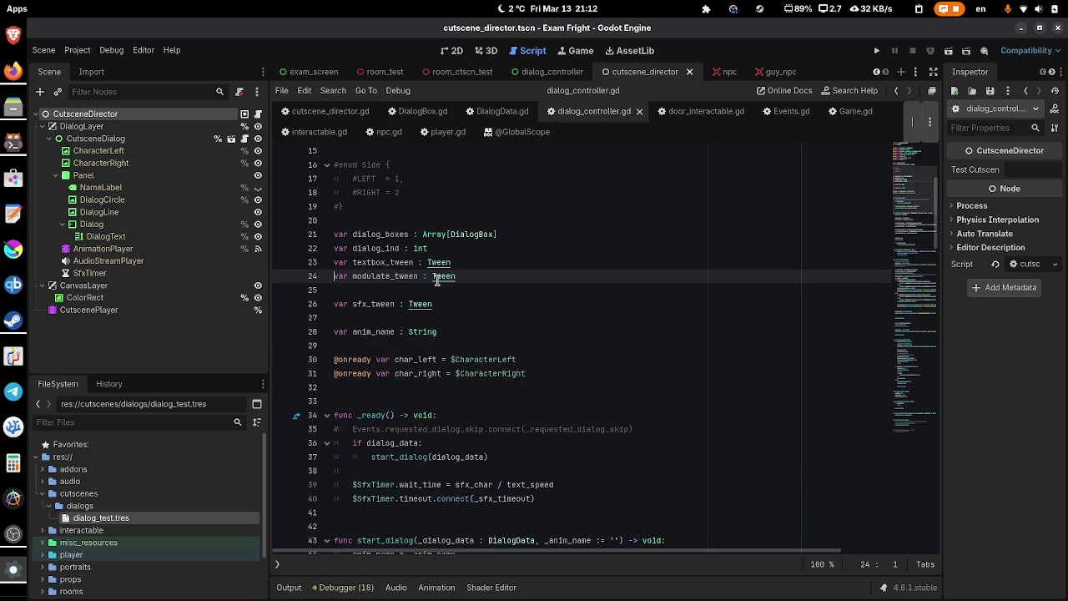
- Delete the commented Side enum block, its leftover blank line, and the unused min_scale export
scroll(395, 278, up, 4)
drag(367, 383, 334, 331)
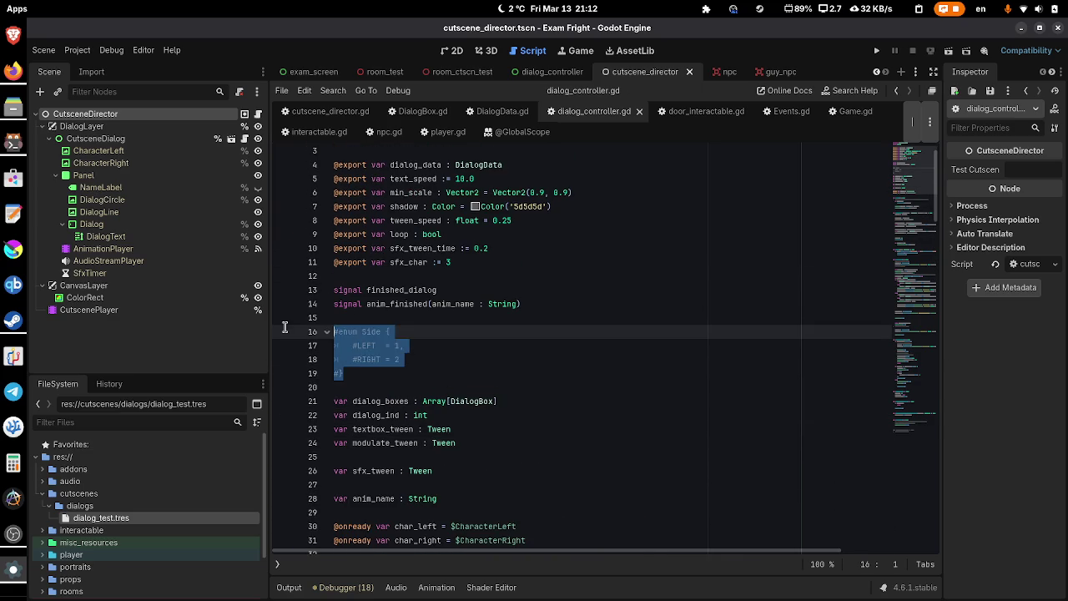
key(BackSpace)
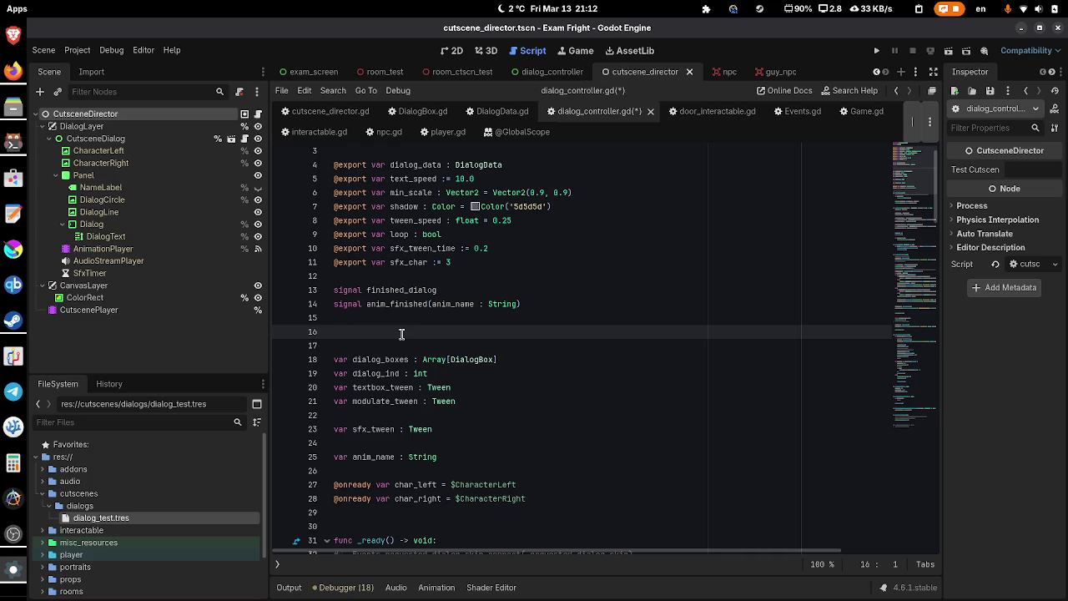
key(BackSpace)
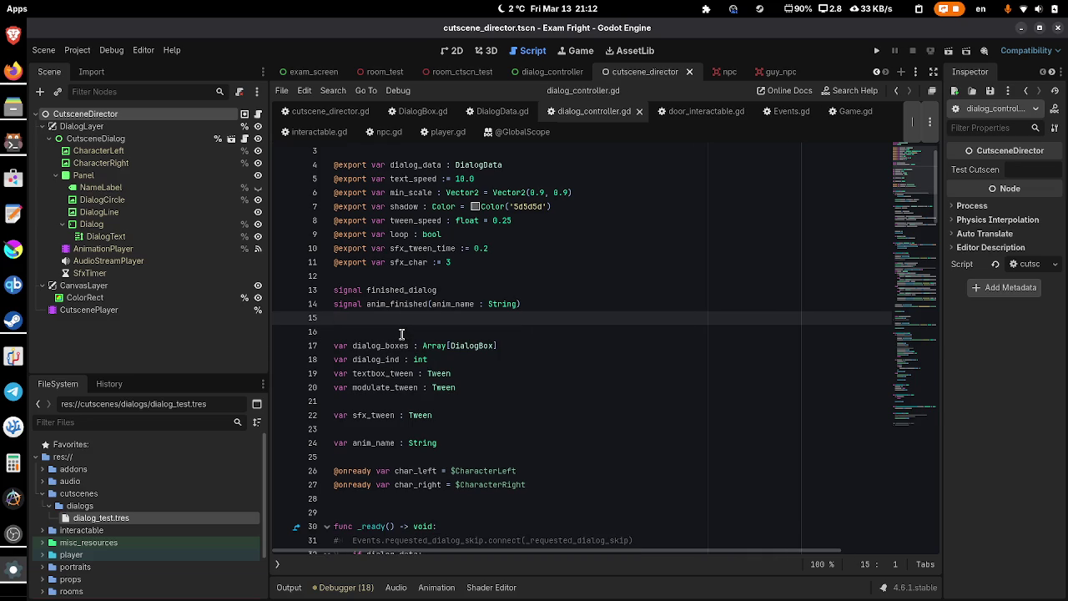
scroll(402, 333, down, 2)
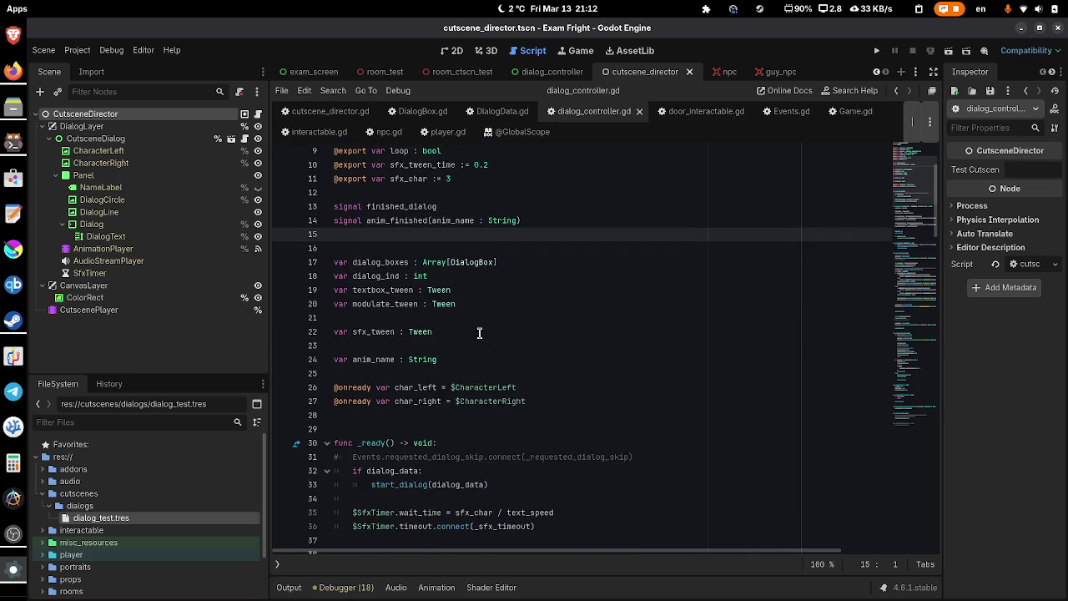
scroll(549, 361, up, 3)
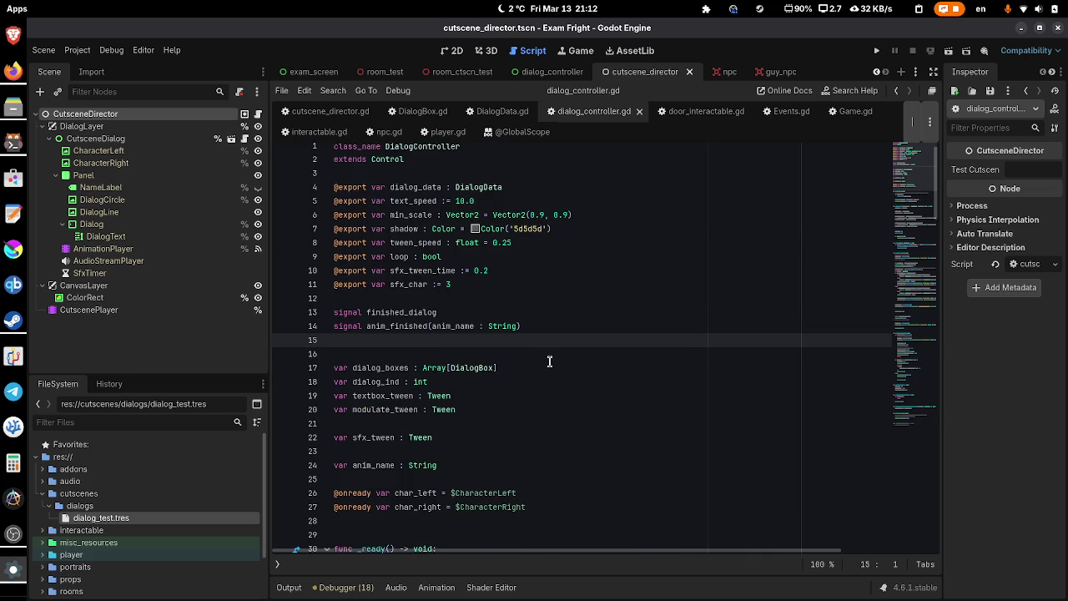
triple_click(547, 214)
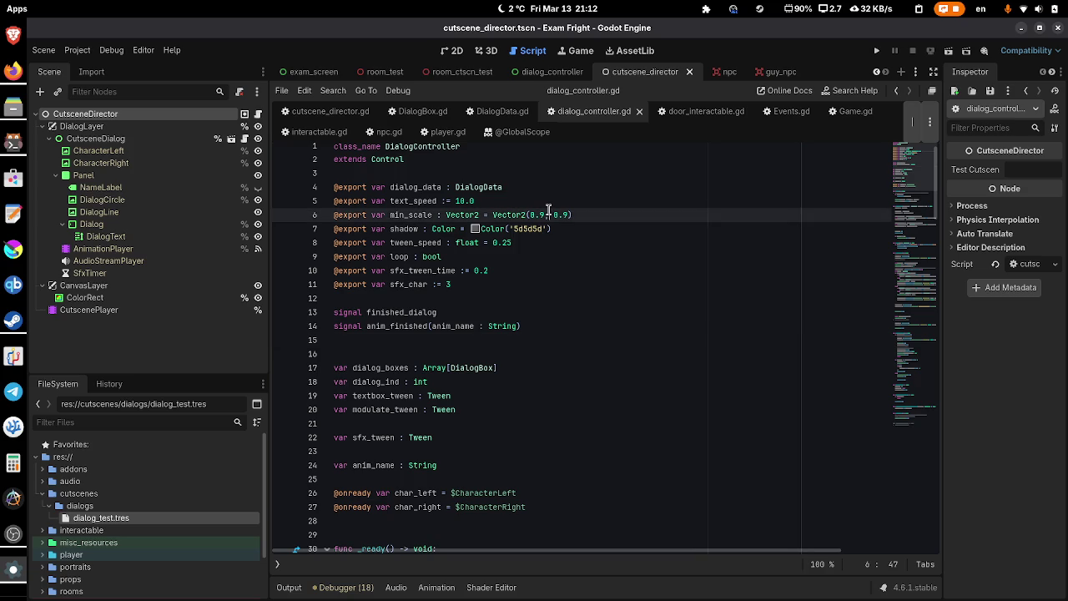
key(BackSpace)
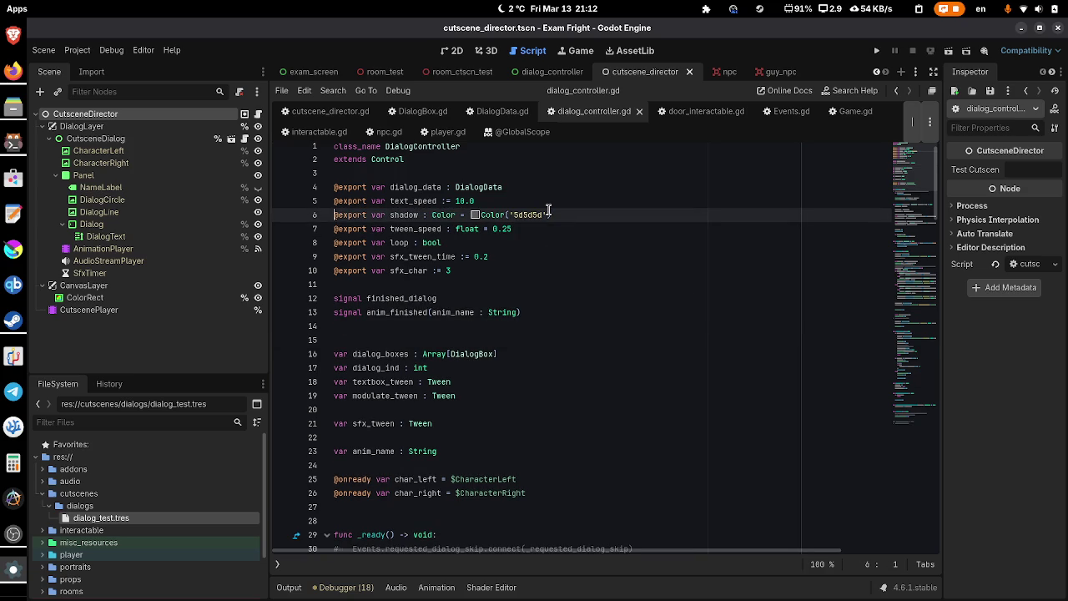
- Open Events.gd and look at its scene-switch signal declarations
scroll(548, 209, up, 1)
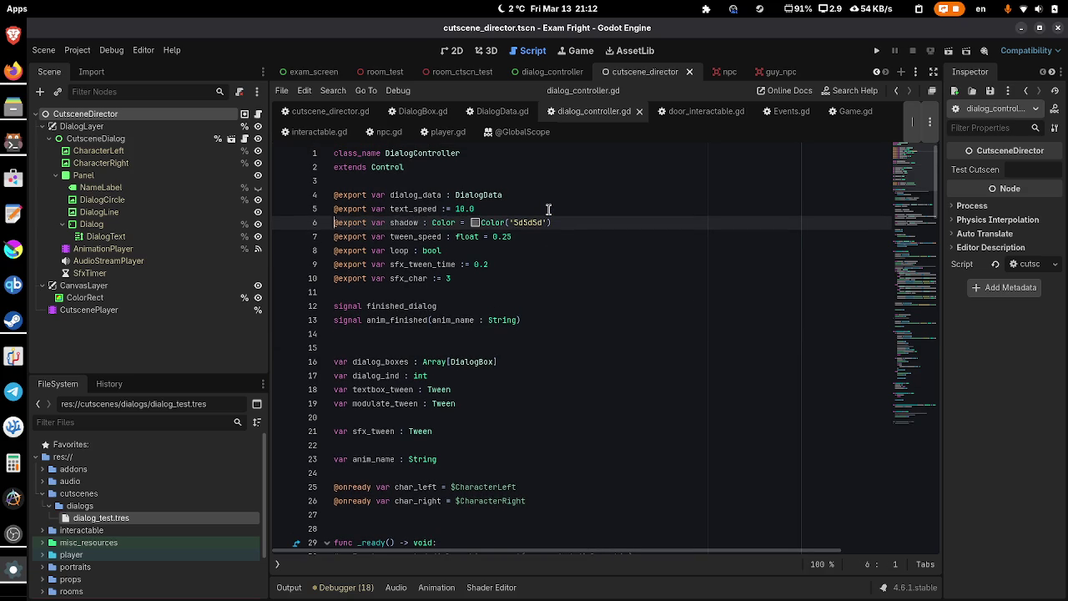
scroll(548, 209, down, 6)
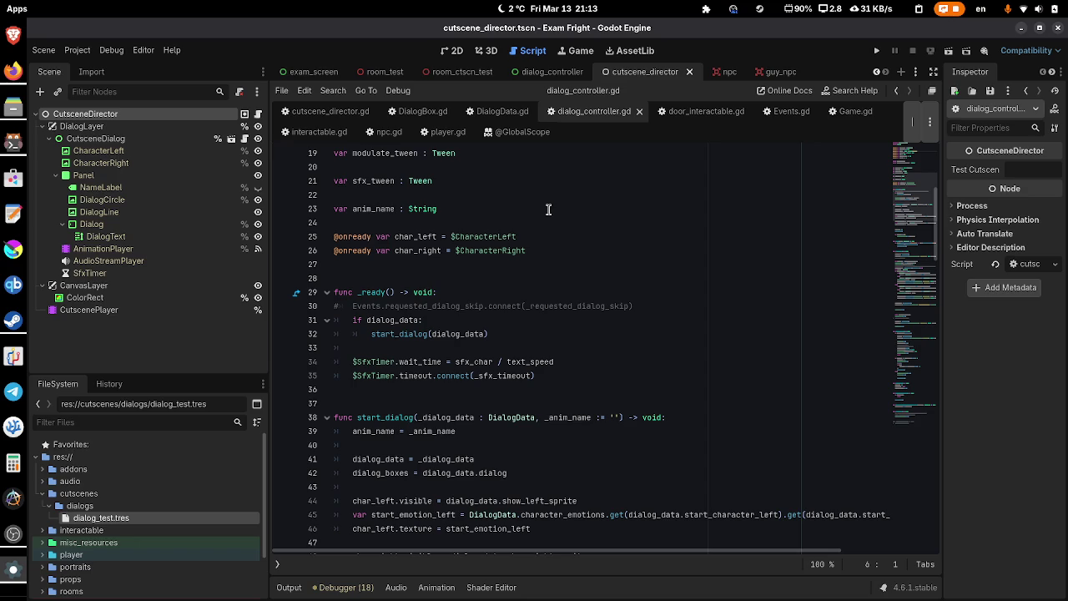
scroll(548, 209, down, 12)
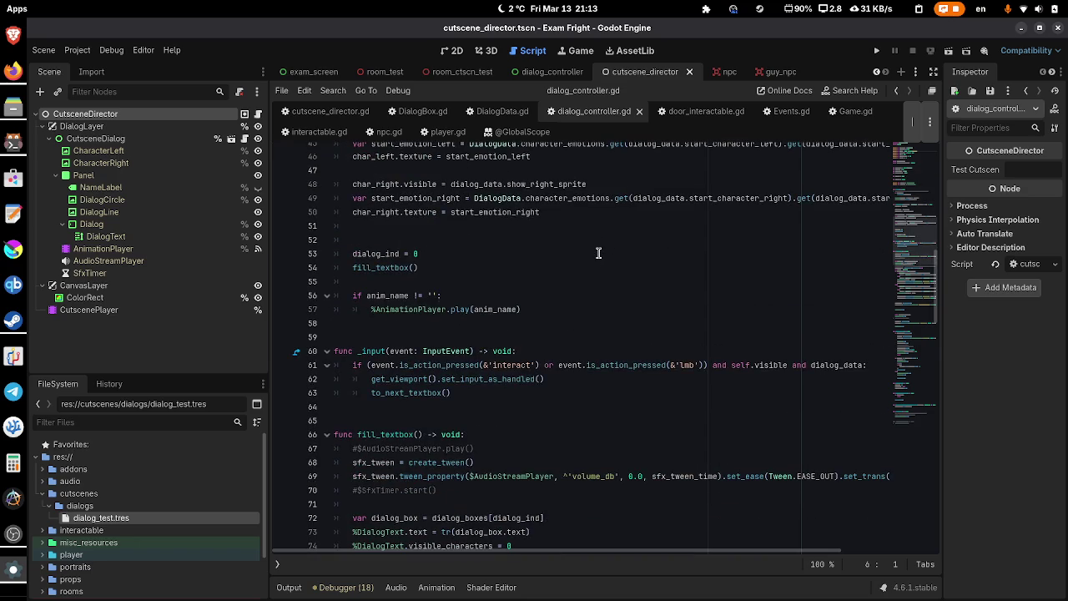
scroll(598, 252, down, 14)
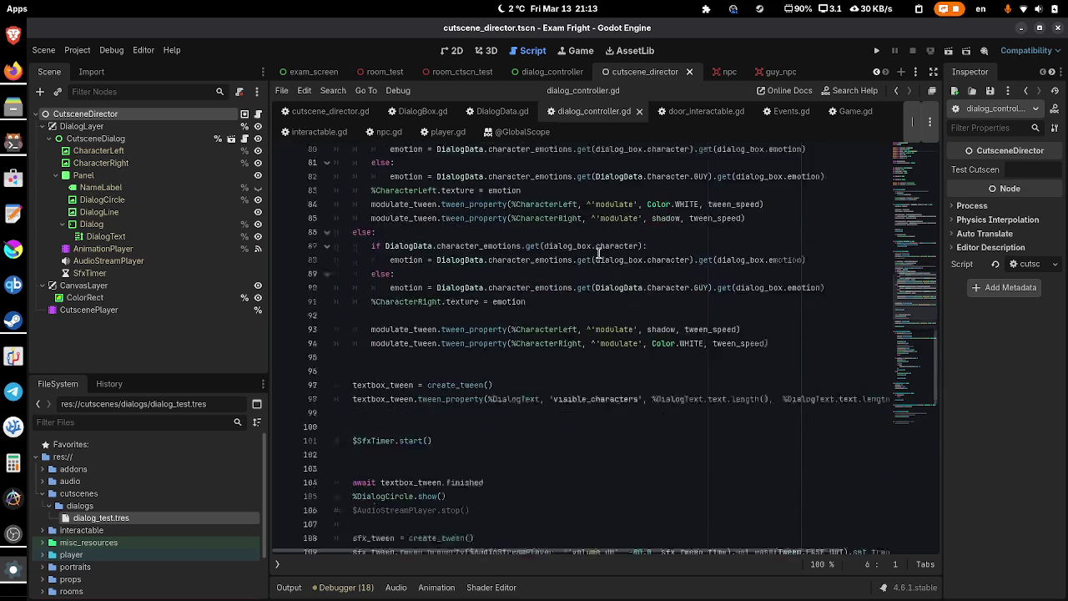
scroll(598, 252, down, 9)
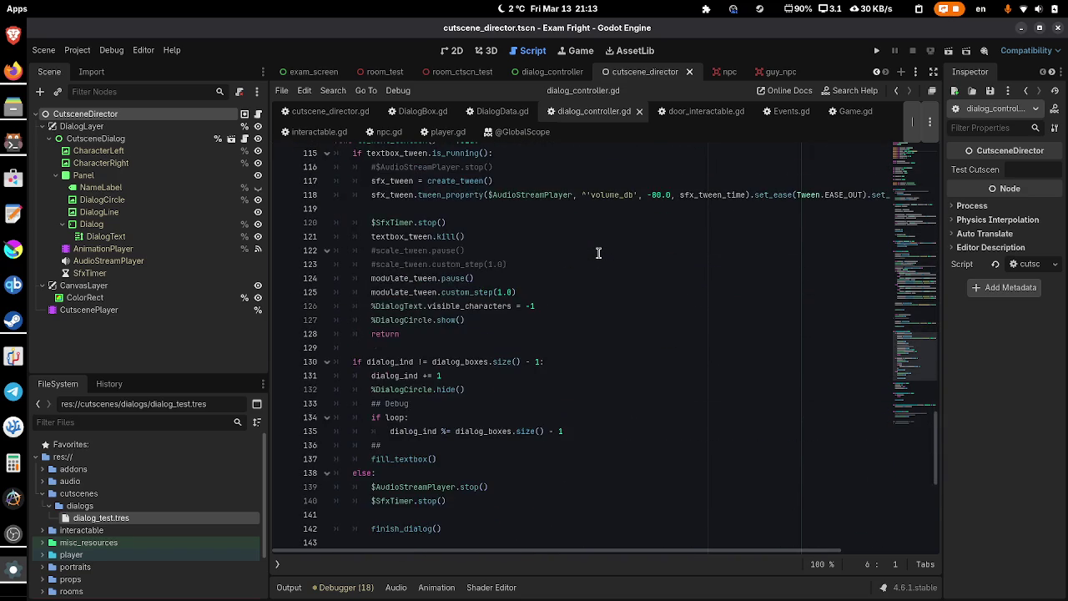
click(784, 111)
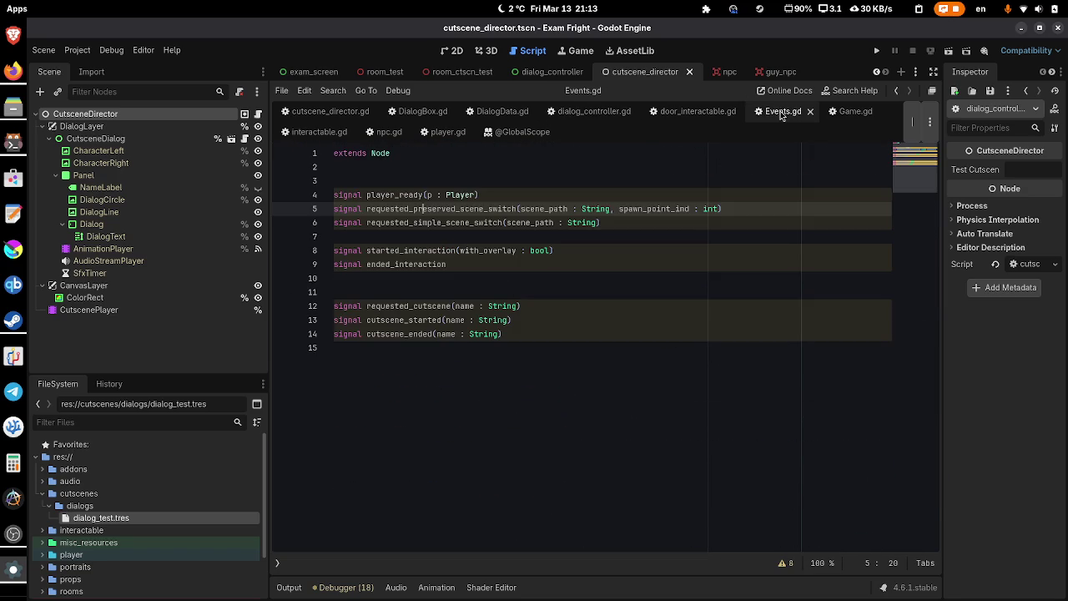
click(728, 224)
- Close the Game.gd script and return to the room_ctscn_test scene
click(845, 111)
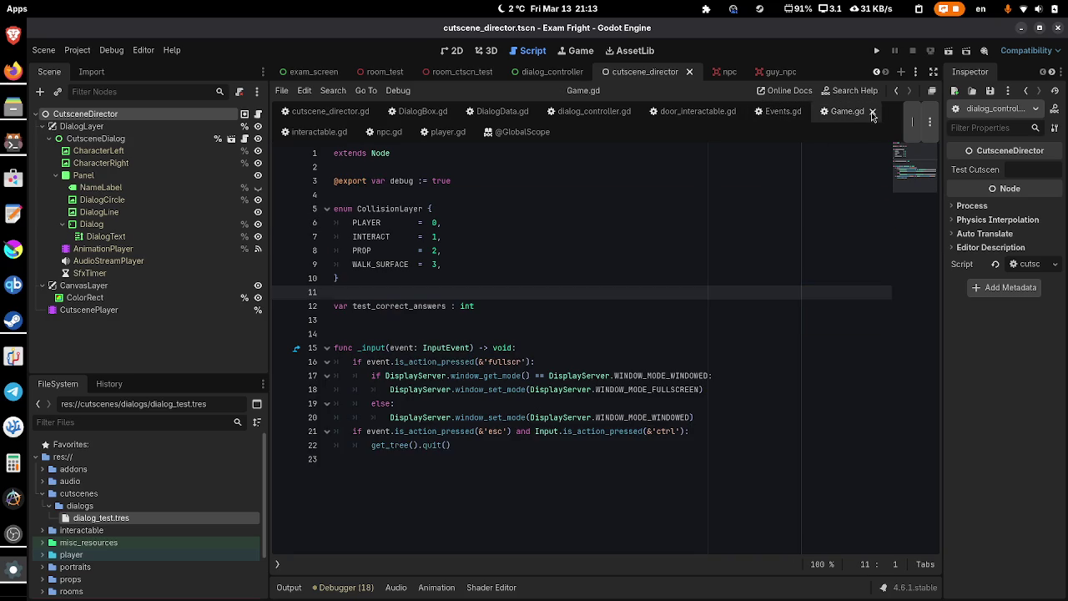
click(872, 112)
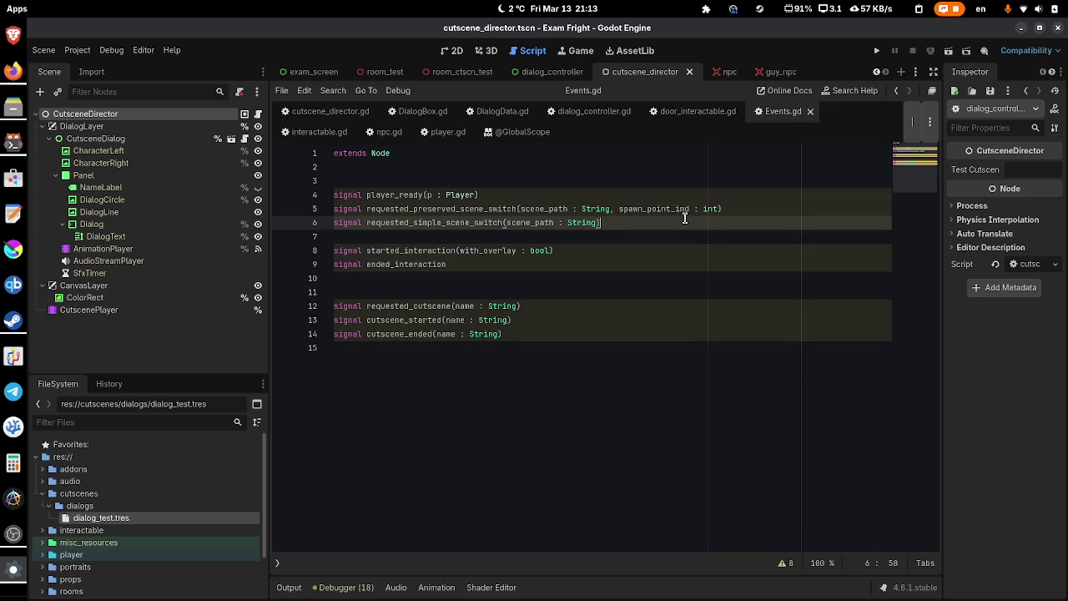
click(480, 71)
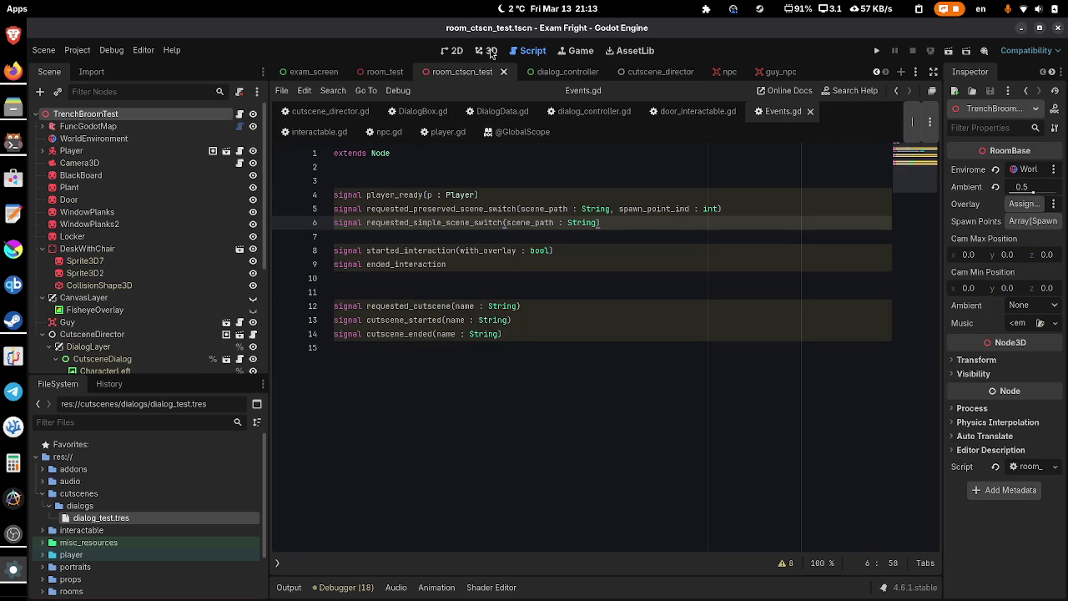
- Collapse CutsceneDirector in the room scene tree and quick-open classroom_exam.tscn
click(487, 50)
scroll(592, 238, up, 2)
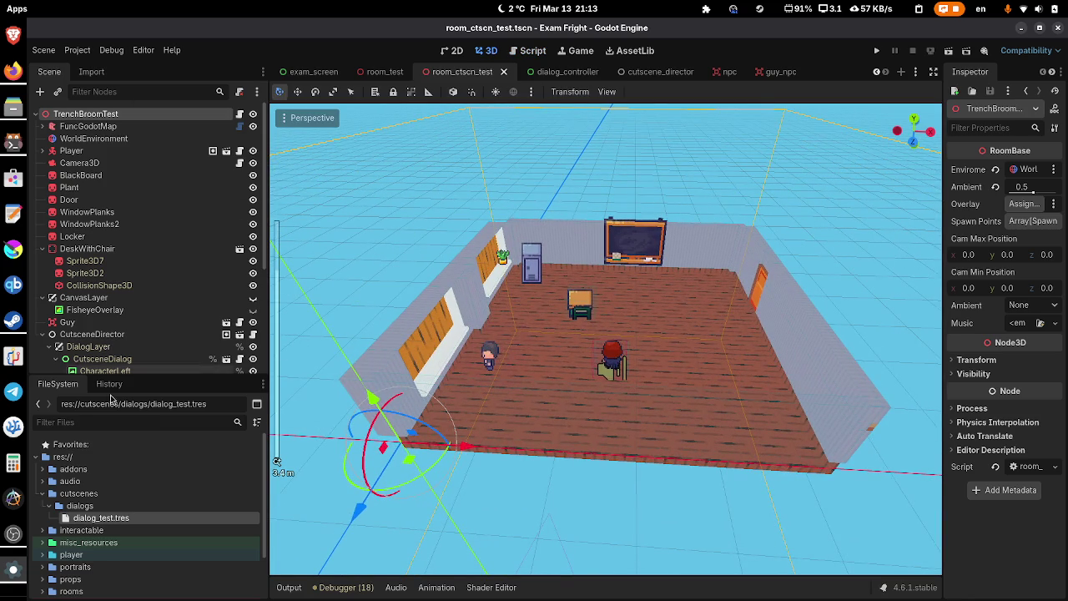
drag(125, 378, 128, 485)
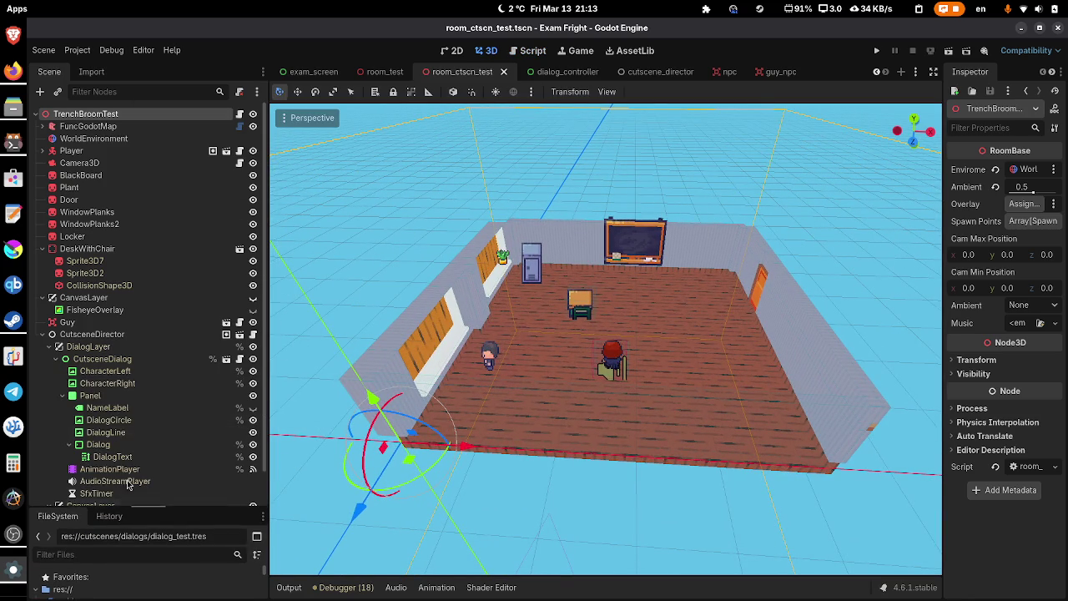
click(41, 333)
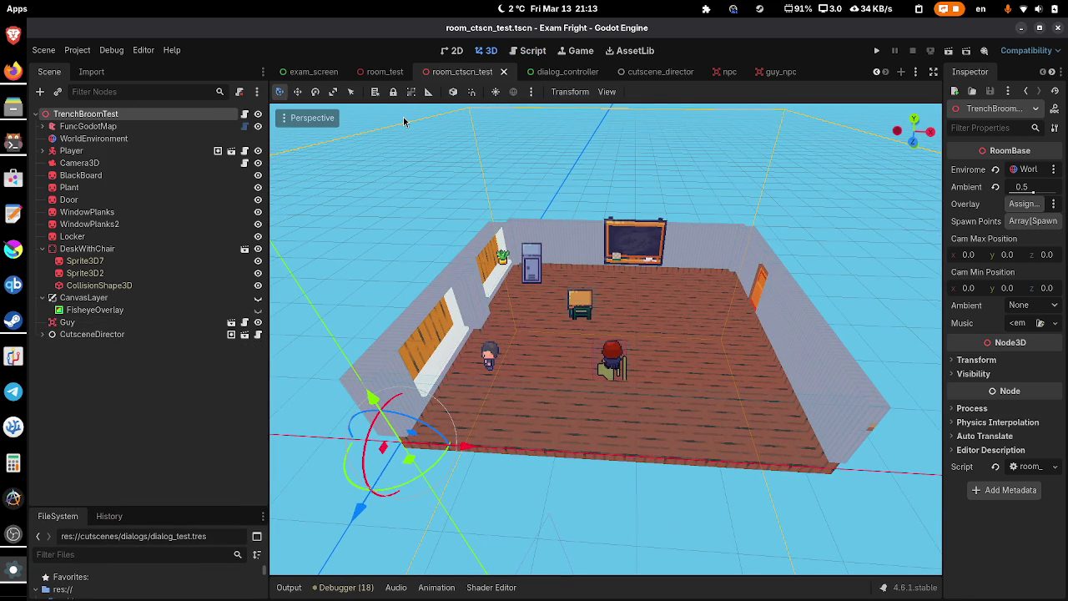
key(shift+alt+o)
text(class)
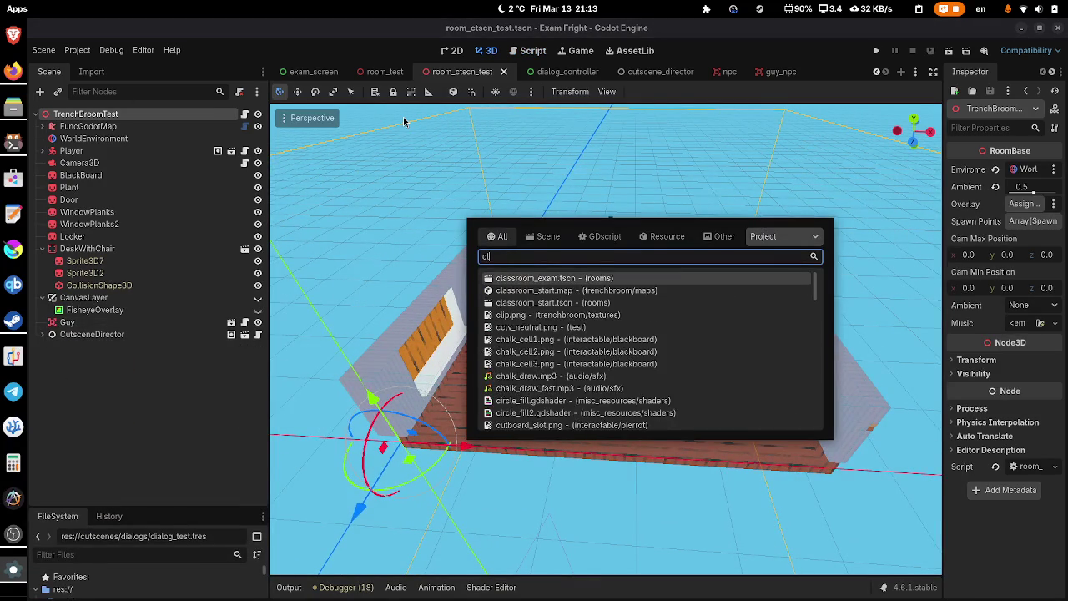
key(Return)
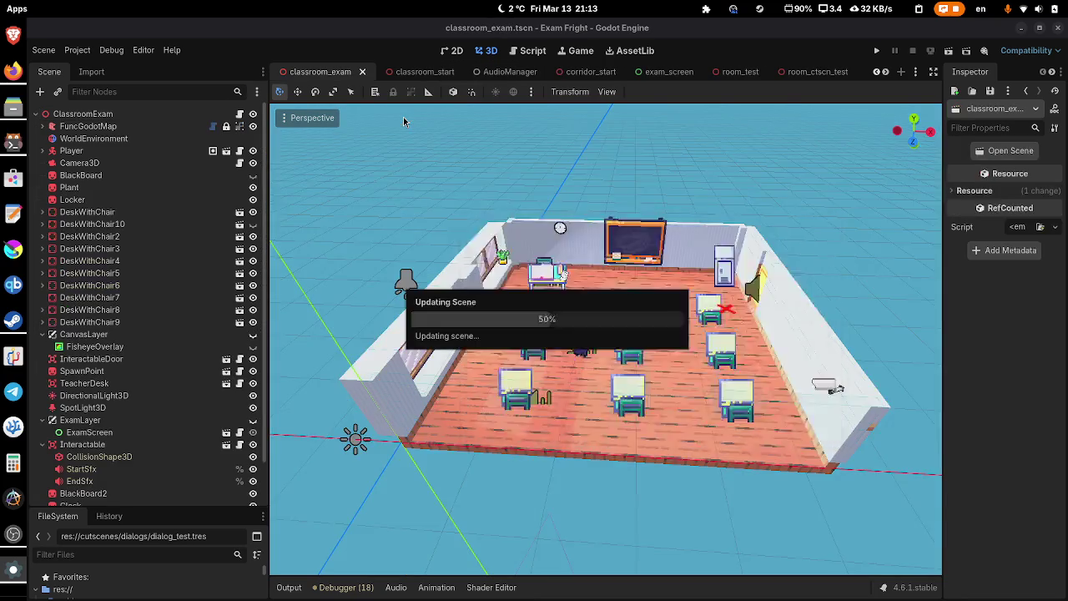
- Select the wall clock sprite Clock2 in classroom_exam and copy it
scroll(778, 497, up, 5)
scroll(687, 414, down, 2)
scroll(687, 408, down, 5)
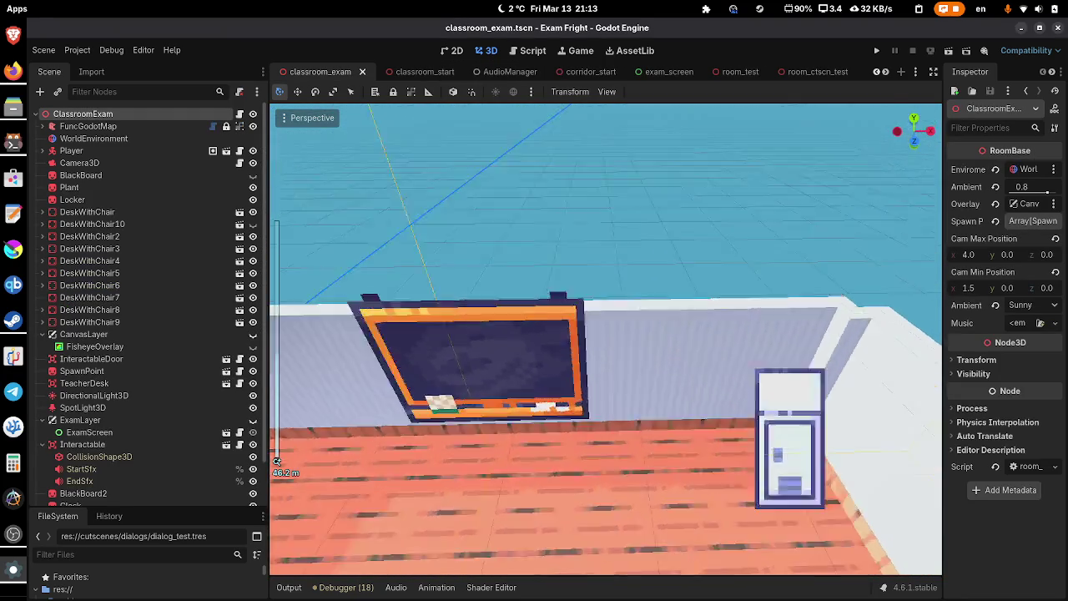
scroll(514, 445, up, 5)
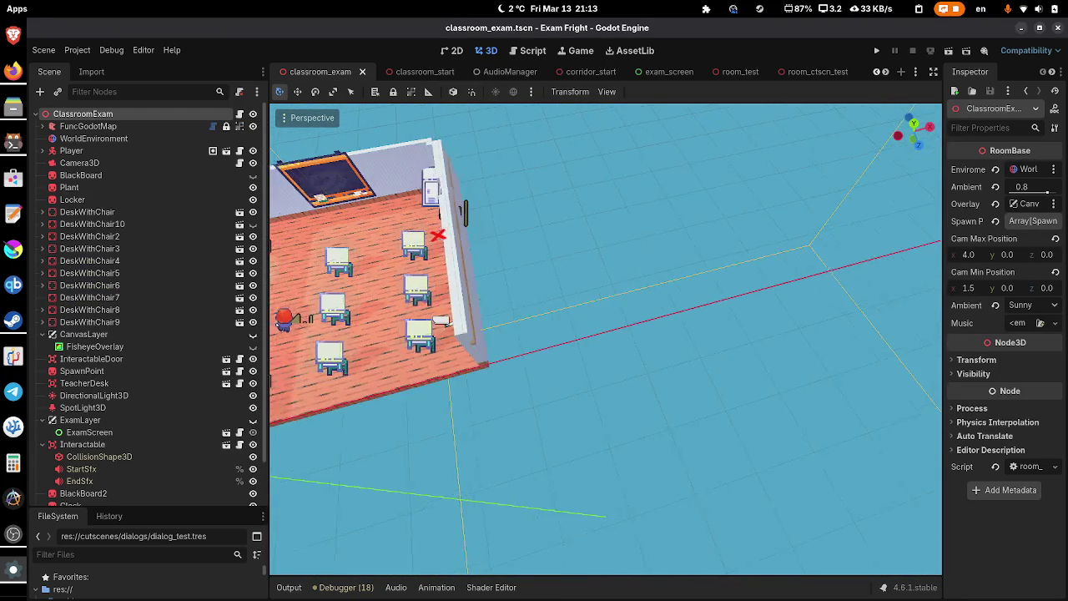
click(615, 330)
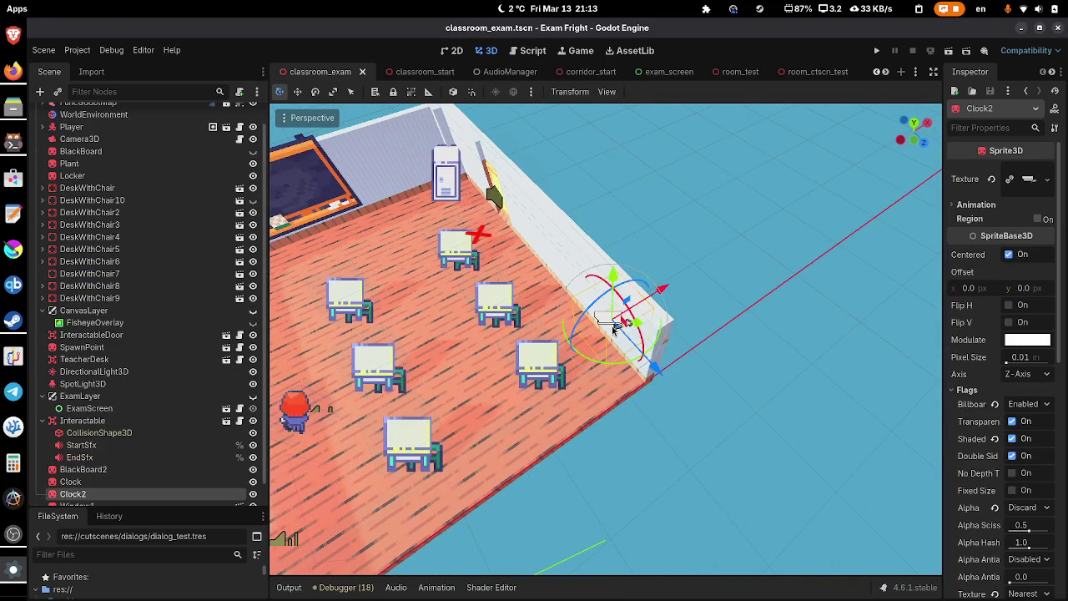
scroll(164, 472, down, 1)
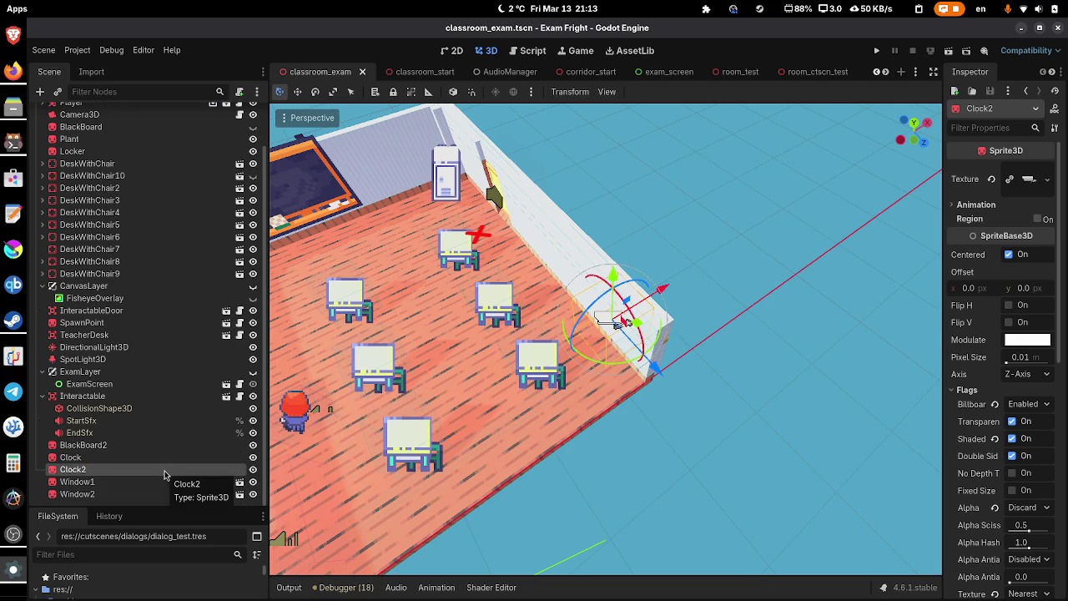
right_click(130, 469)
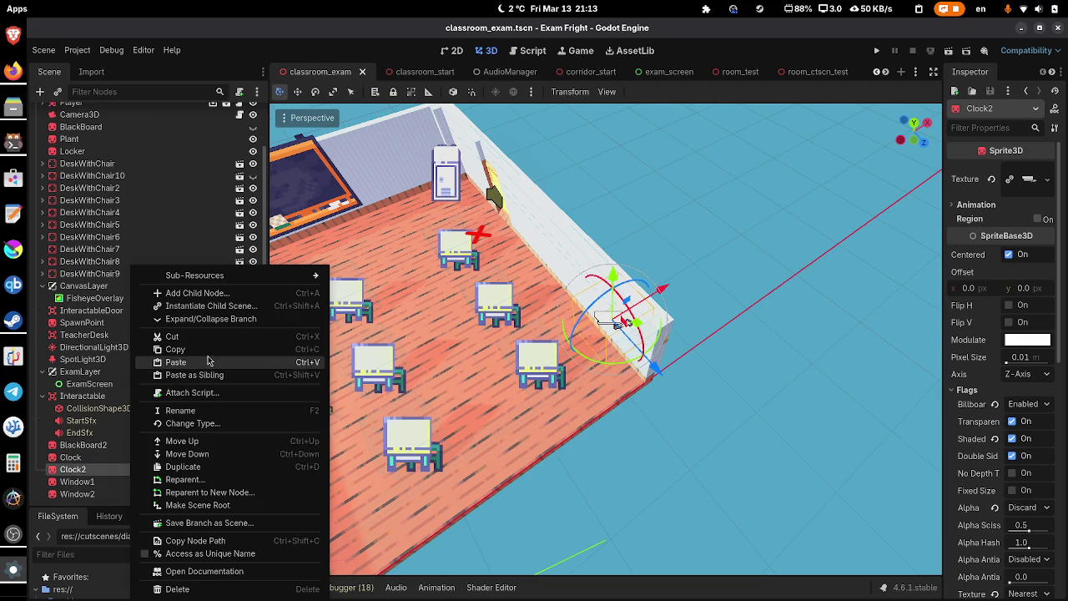
click(209, 350)
- Paste Clock2 under the room_ctscn_test root, rename it CCTV, and save
click(739, 71)
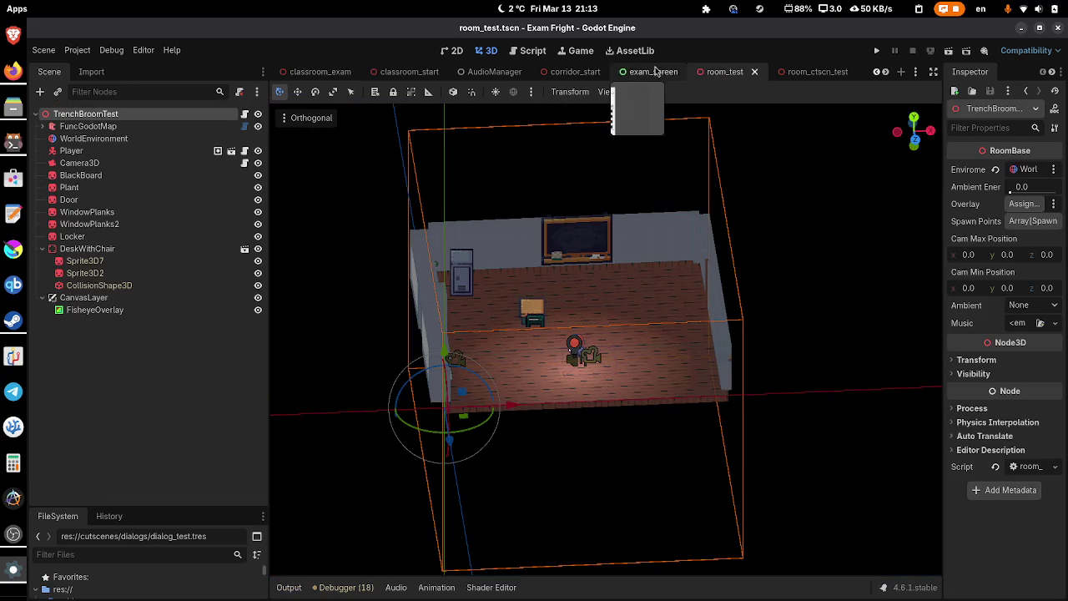
click(832, 76)
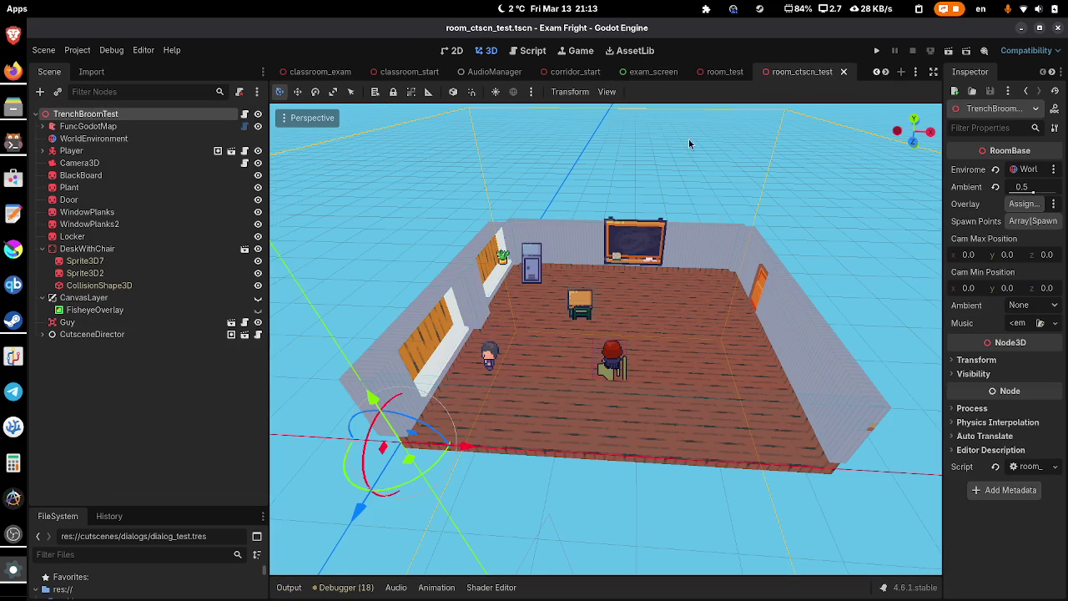
right_click(162, 117)
click(220, 215)
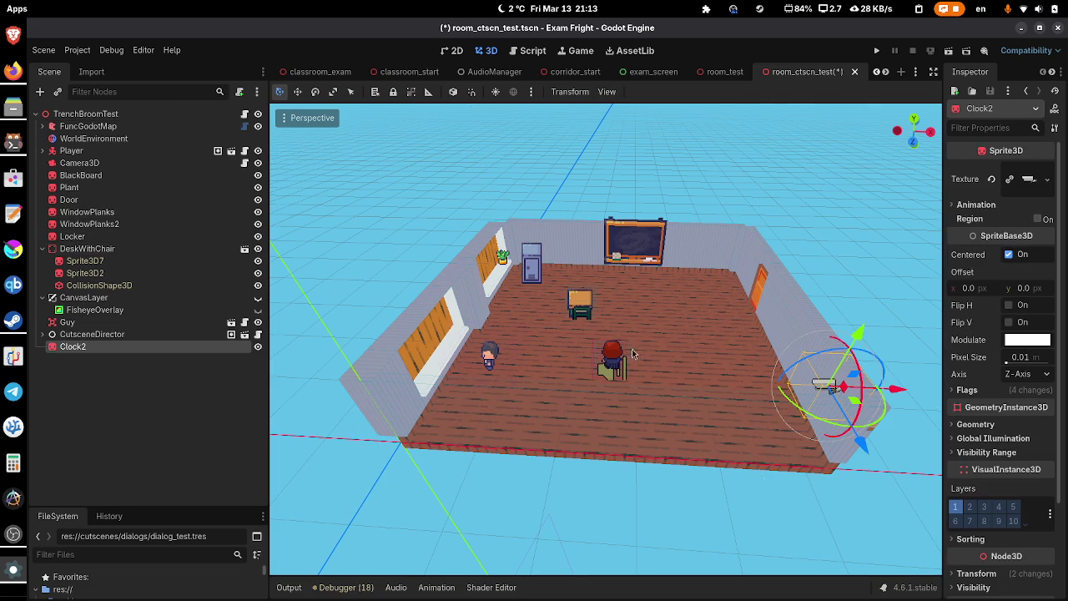
double_click(173, 348)
text(cct)
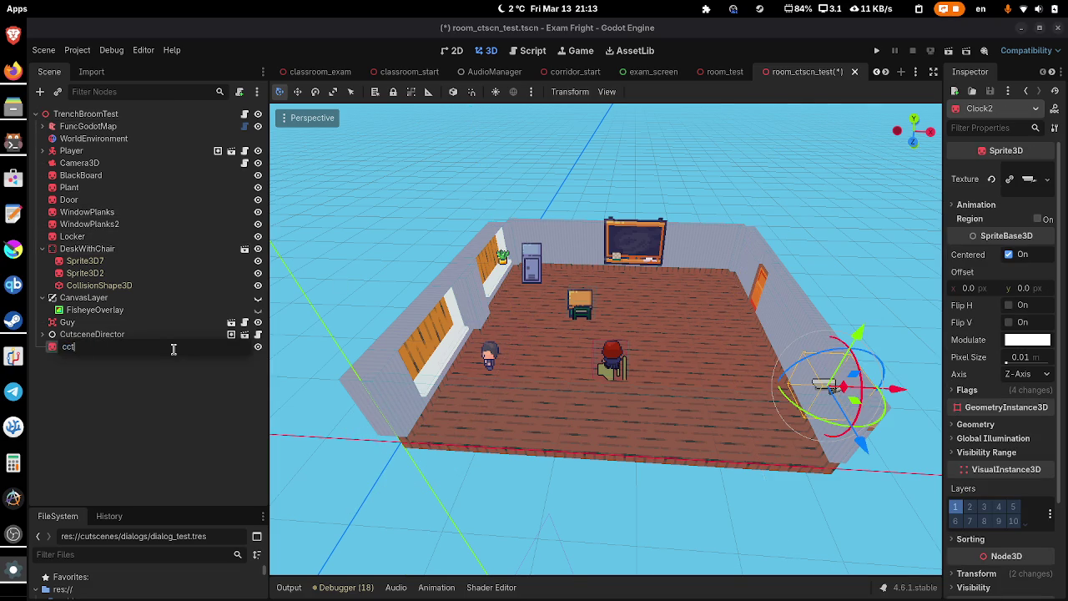
key(ctrl+a)
text(CC)
key(Return)
key(ctrl+s)
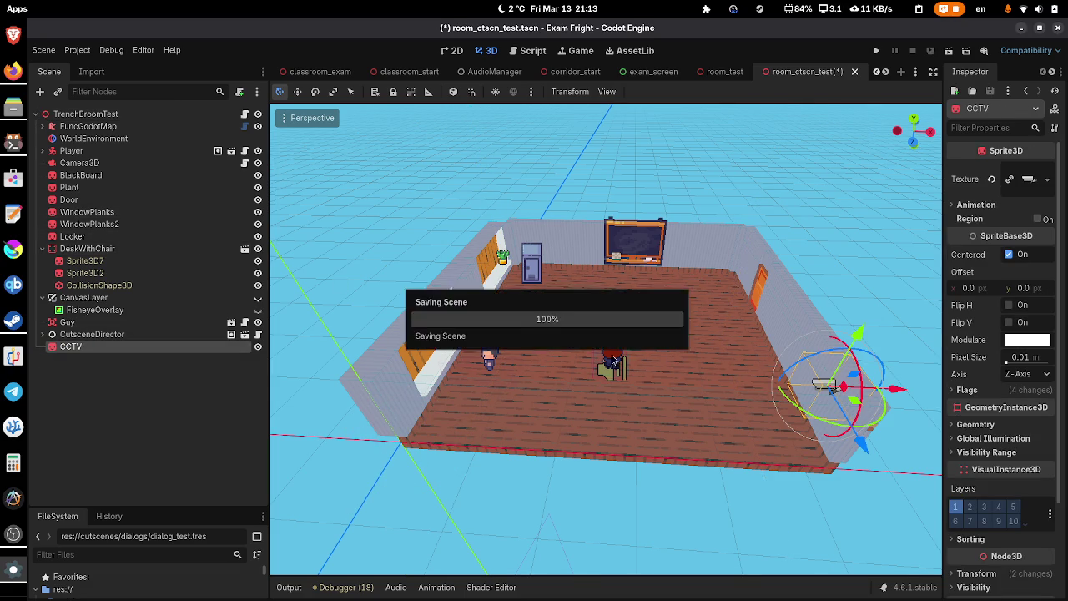
- Centre the view on CCTV, save again, and start attaching script res://test/cctv.gd
key(f)
scroll(605, 342, up, 5)
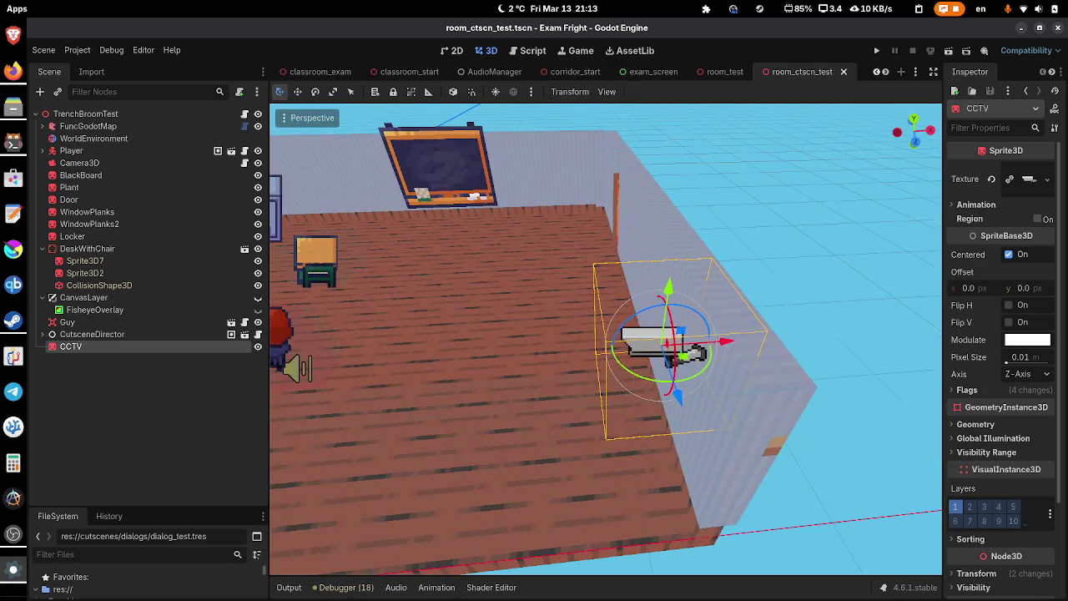
scroll(604, 342, down, 3)
key(ctrl+s)
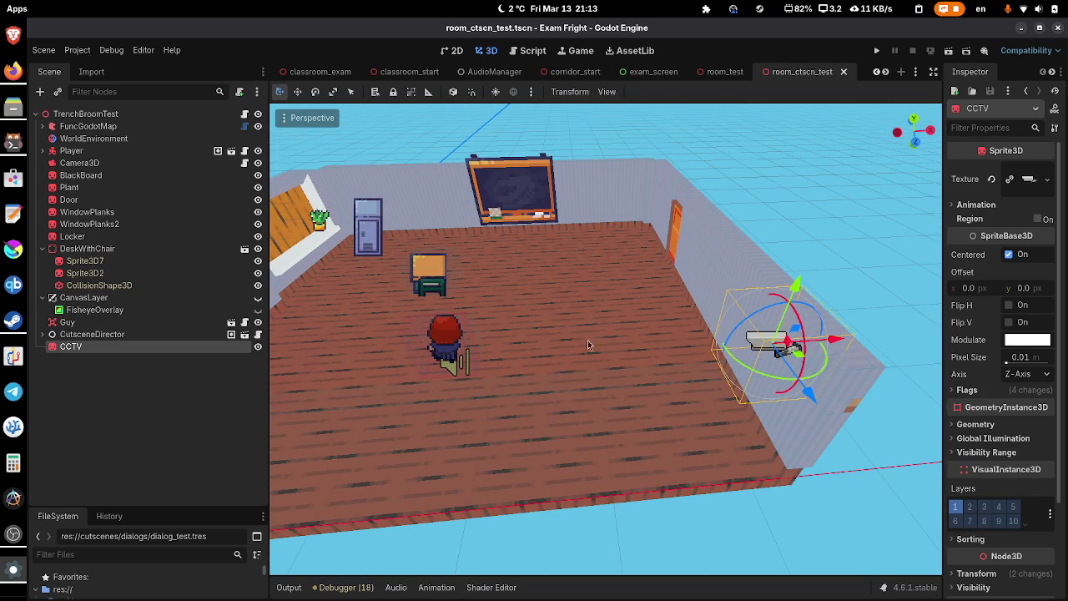
click(240, 92)
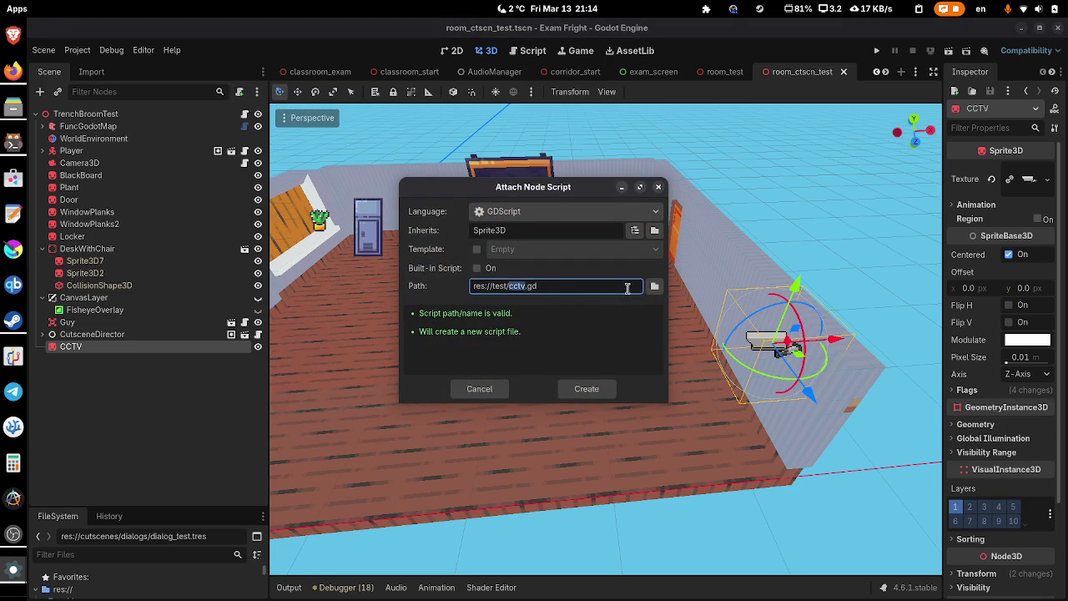
click(611, 389)
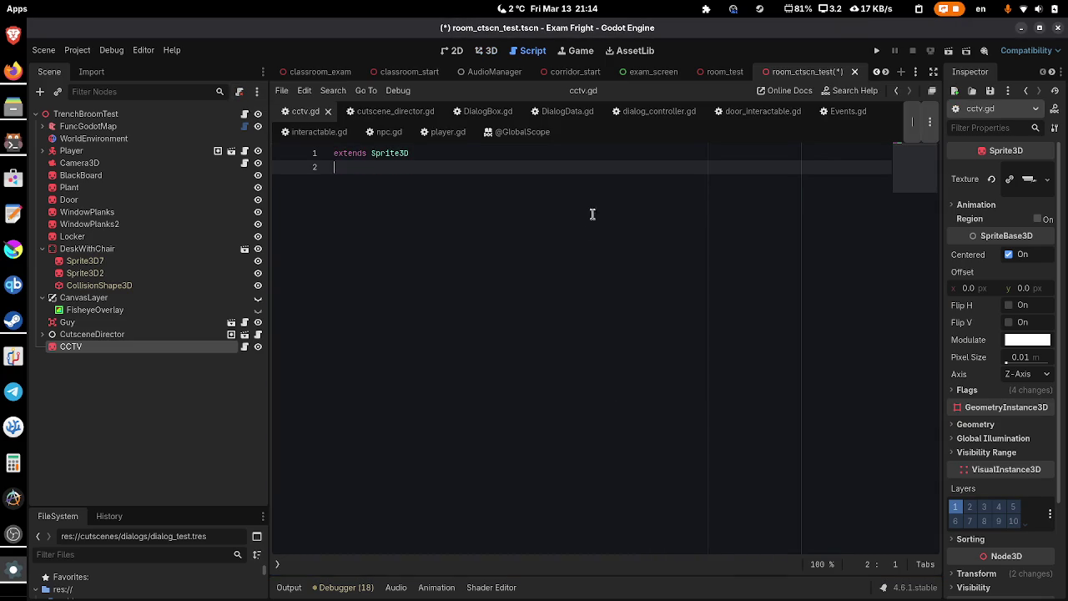
key(Return)
text(@export var awa)
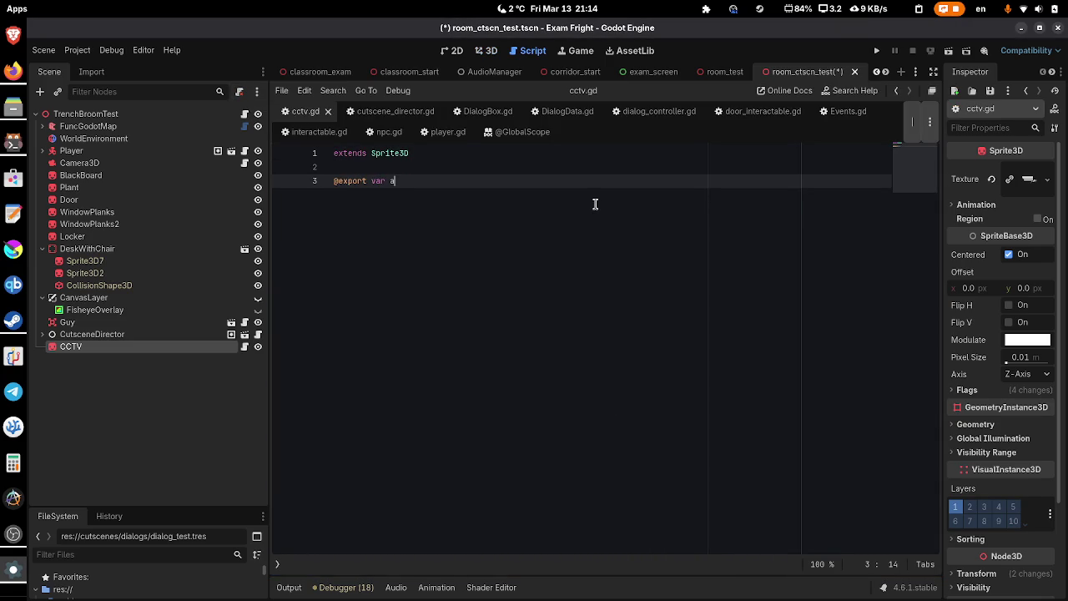
text(y : Testu)
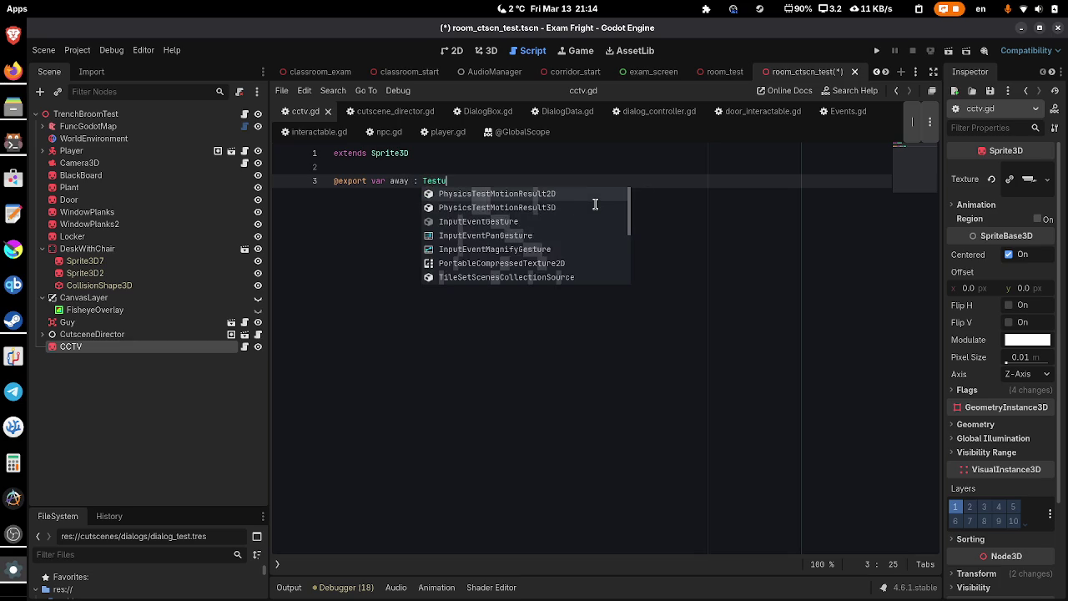
key(BackSpace)
text(xture2)
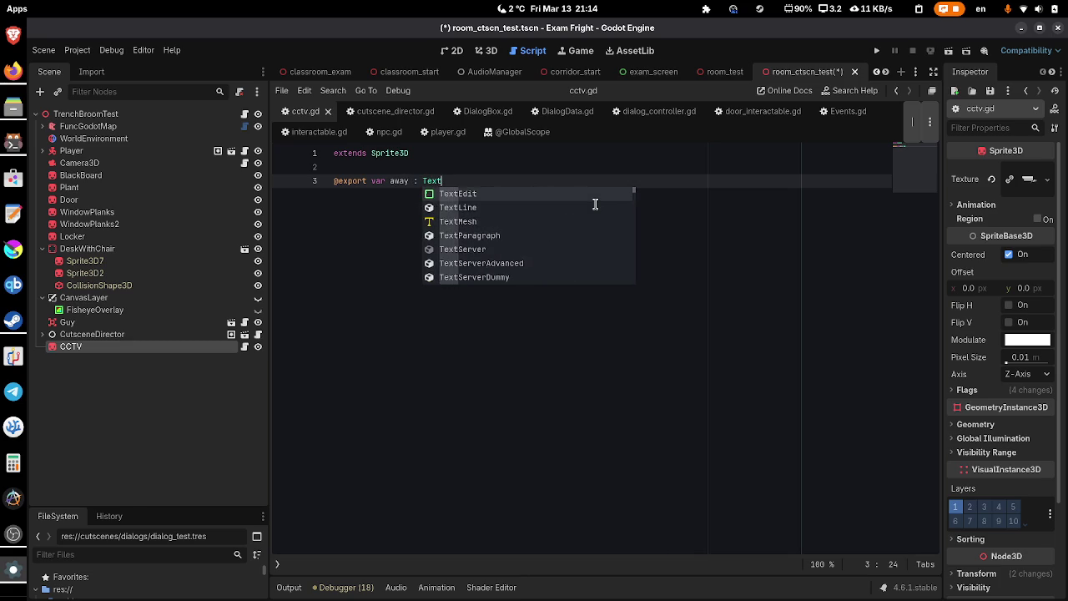
key(Return)
key(Return)
- Add exported Texture2D variables towards and neutral, then save the script
text(@exp)
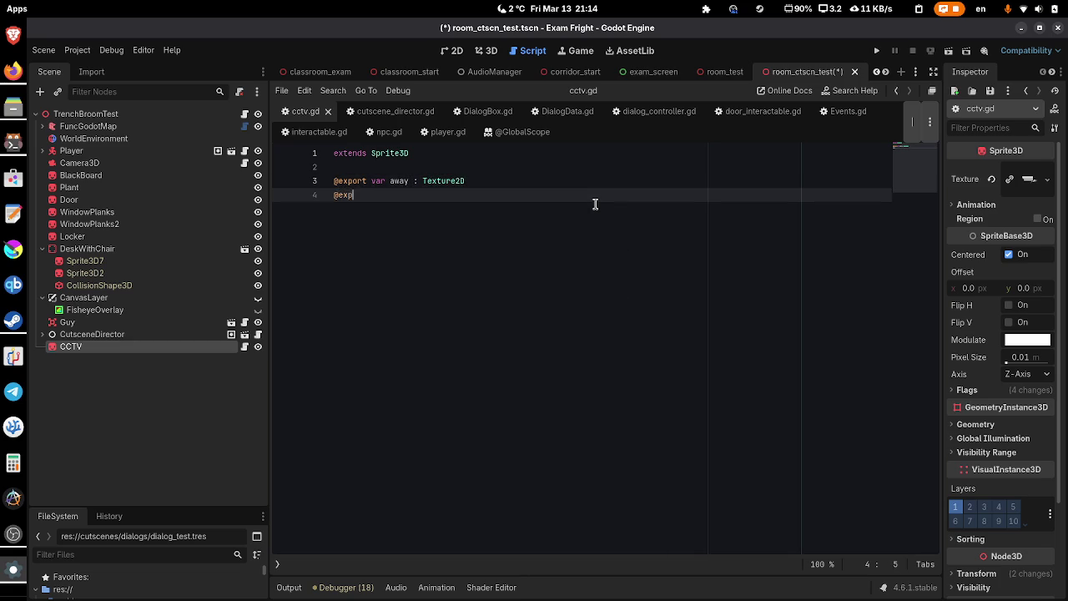
text(ort var towards :)
text( Texture2)
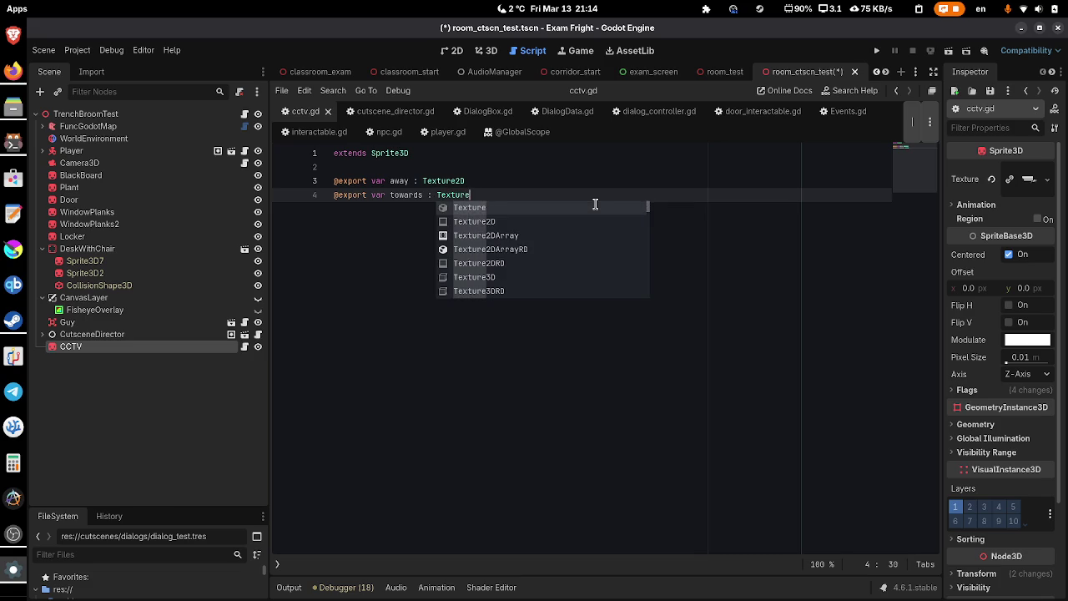
key(Return)
key(Up)
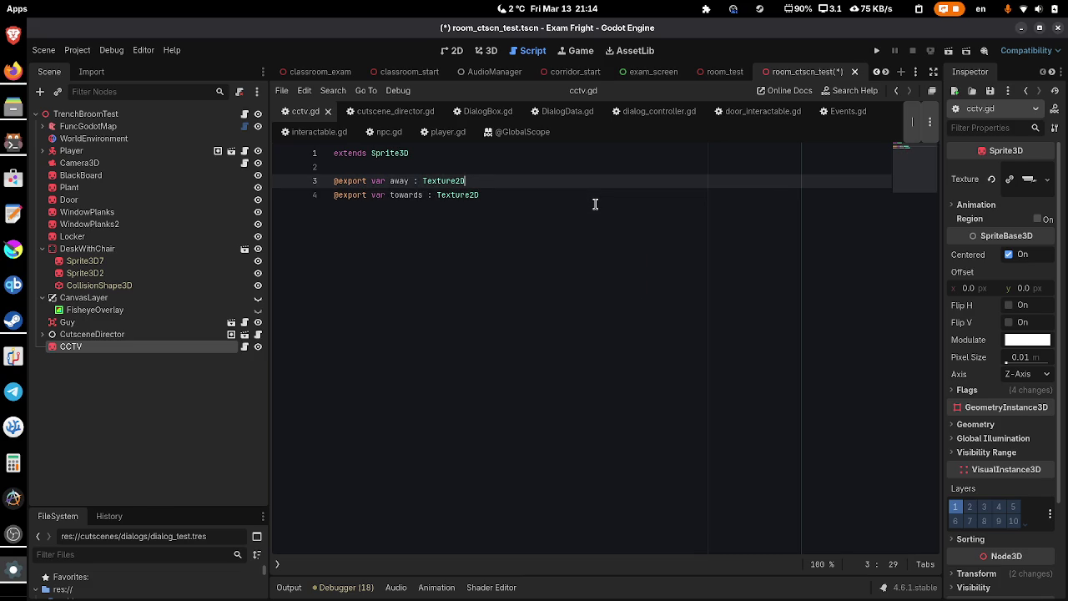
key(Return)
text(@export)
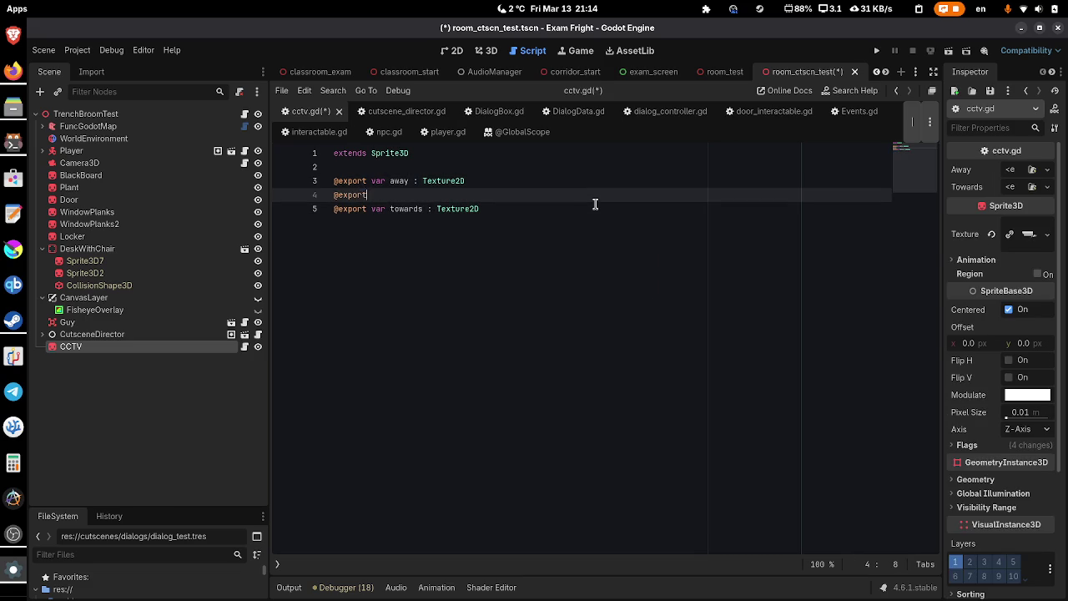
text( var neutral : Text)
text(u)
key(Down)
key(Return)
key(ctrl+s)
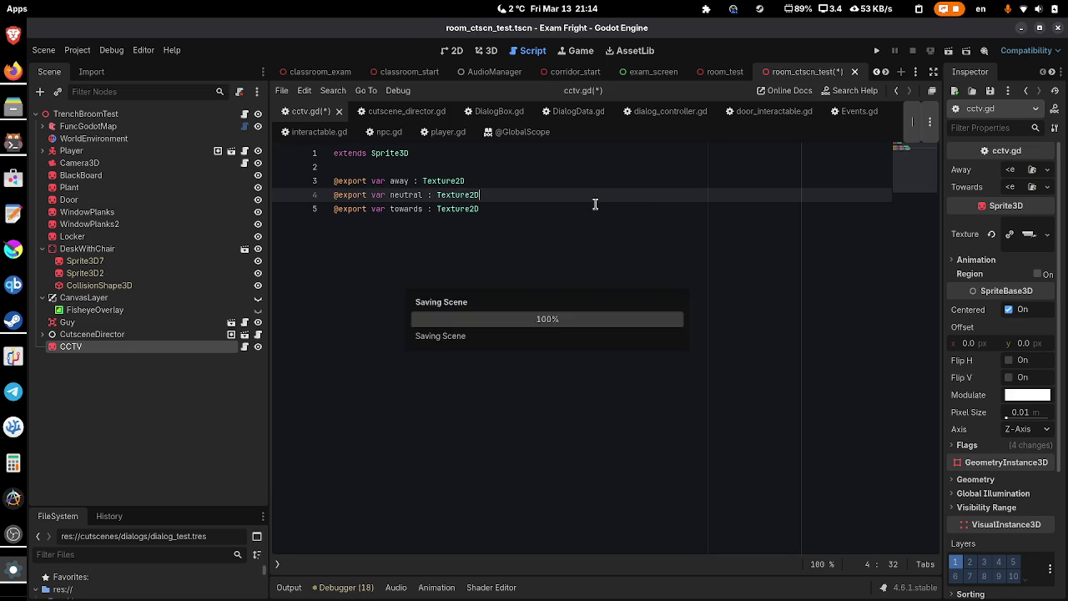
click(1047, 169)
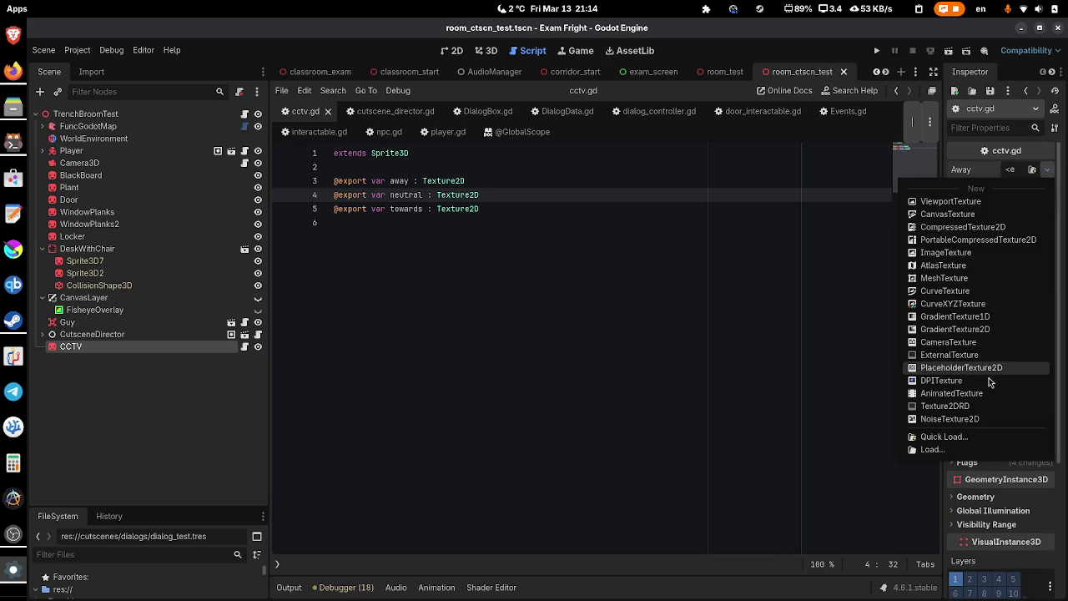
- Quick Load the cctv_away and cctv_towards textures into the Away and Towards exports
click(642, 269)
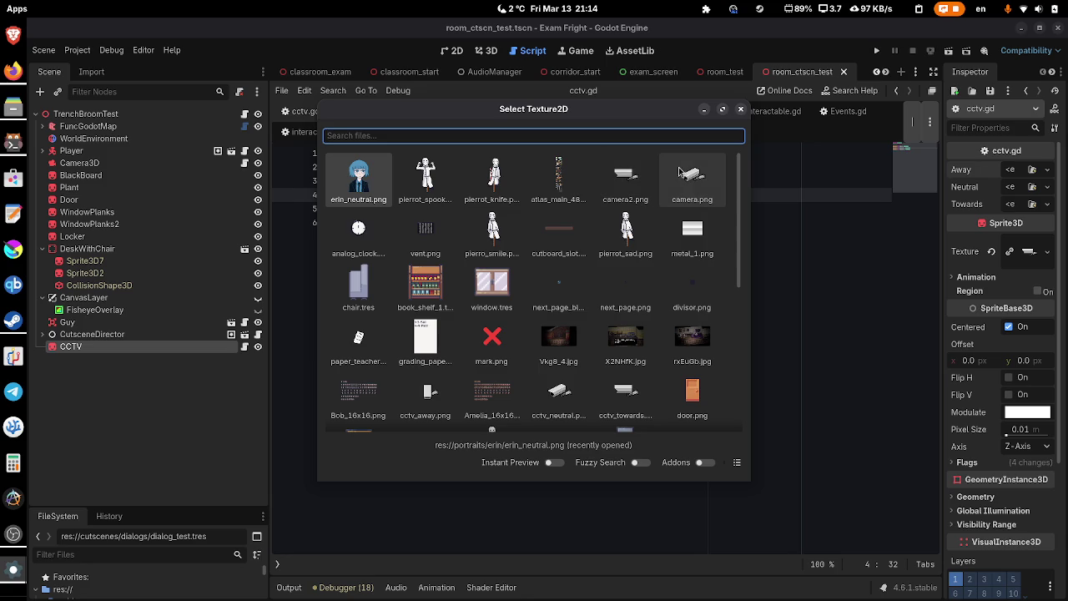
text(cc)
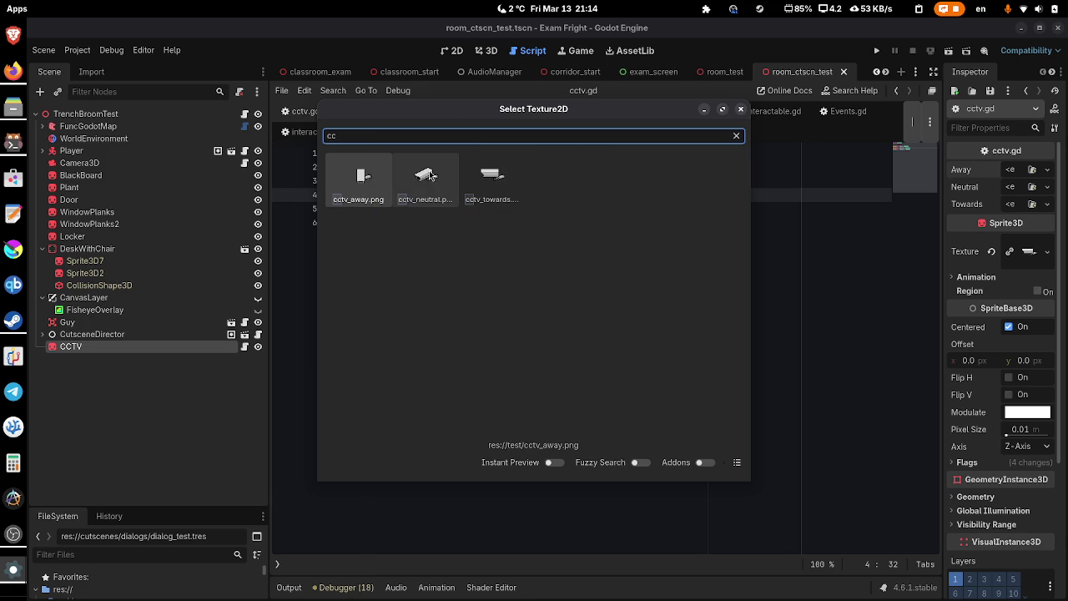
double_click(374, 187)
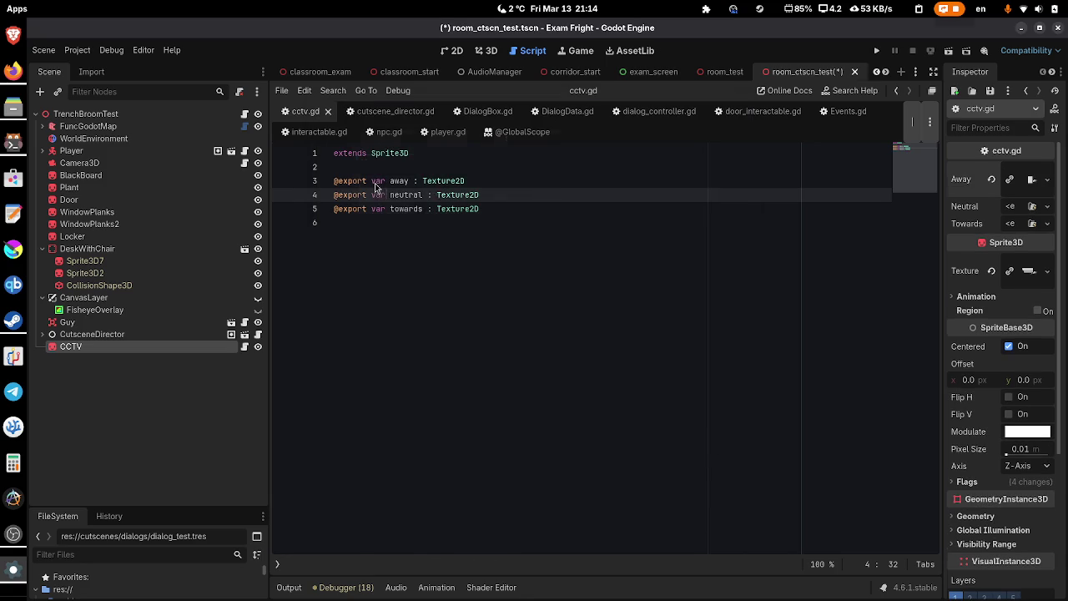
drag(941, 199, 835, 199)
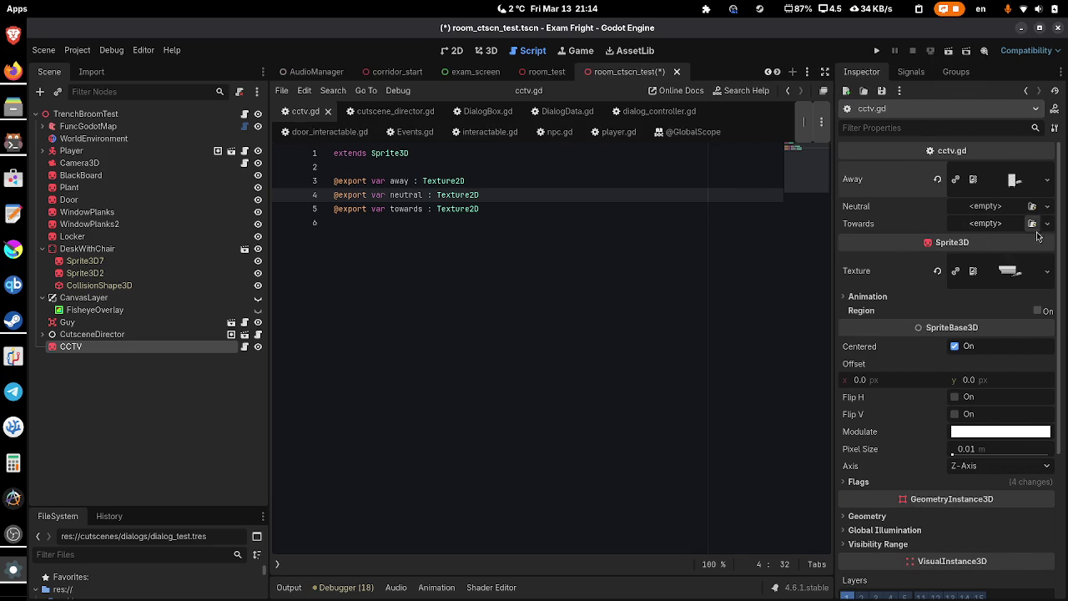
click(1047, 223)
click(938, 489)
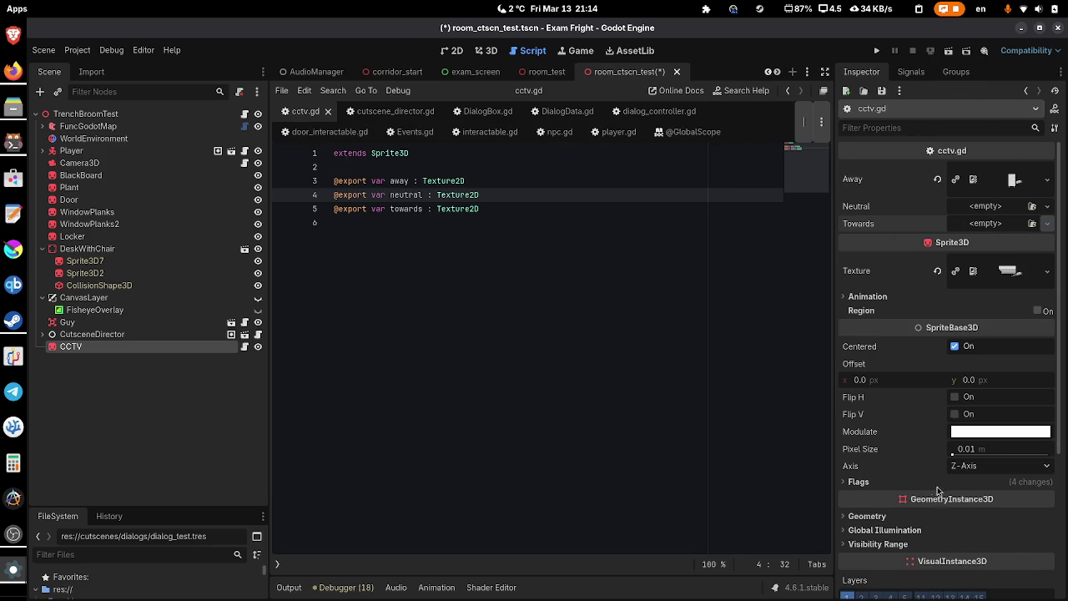
text(to)
double_click(383, 174)
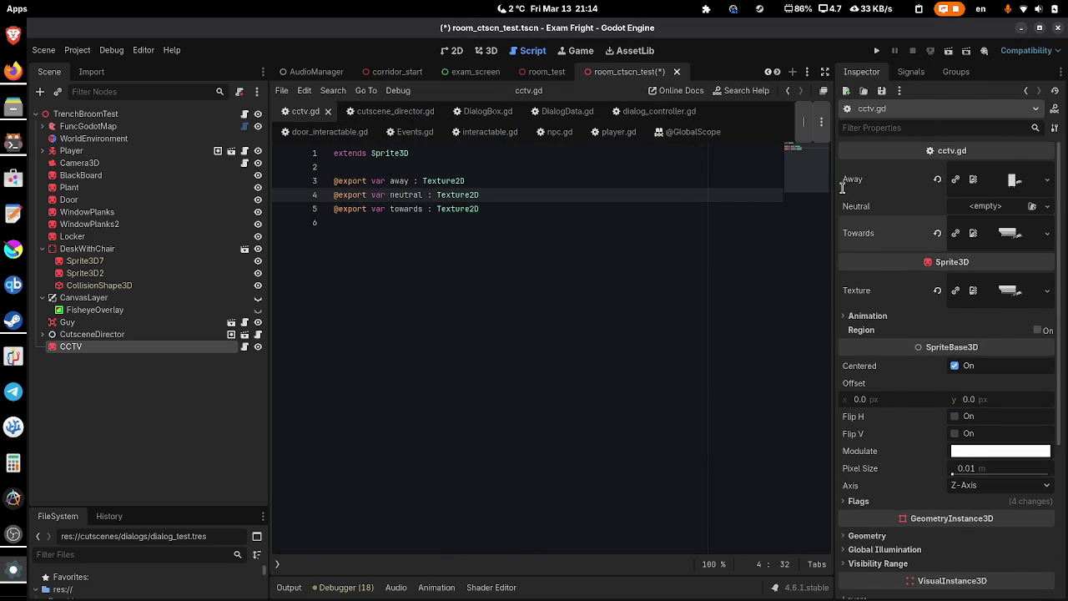
- Quick Load cctv_neutral into the Neutral export and save the scene
click(1047, 206)
click(961, 473)
text(ne)
double_click(428, 184)
key(ctrl+s)
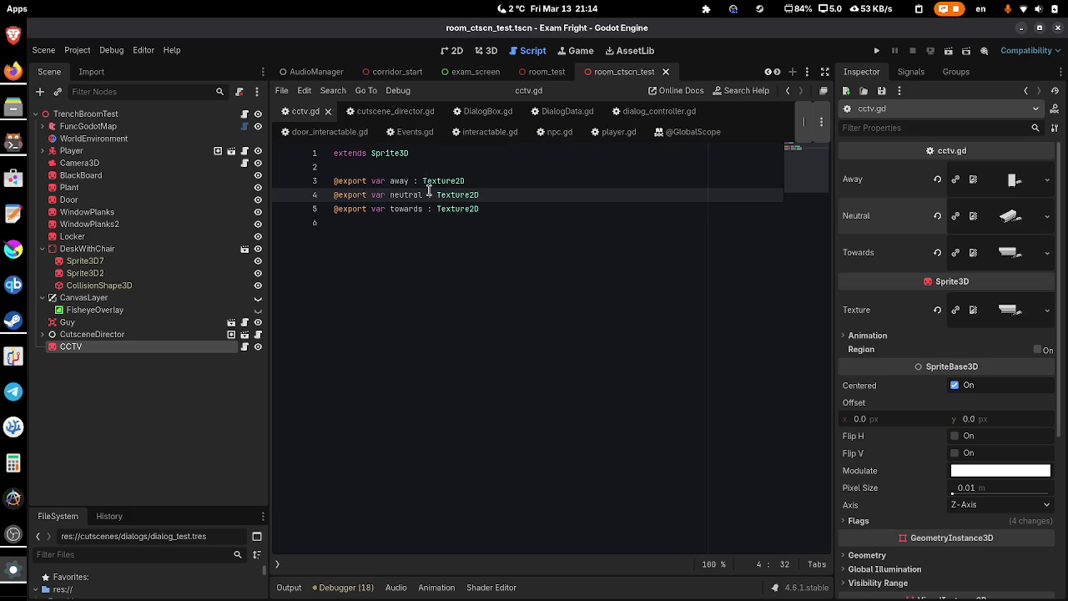
click(441, 267)
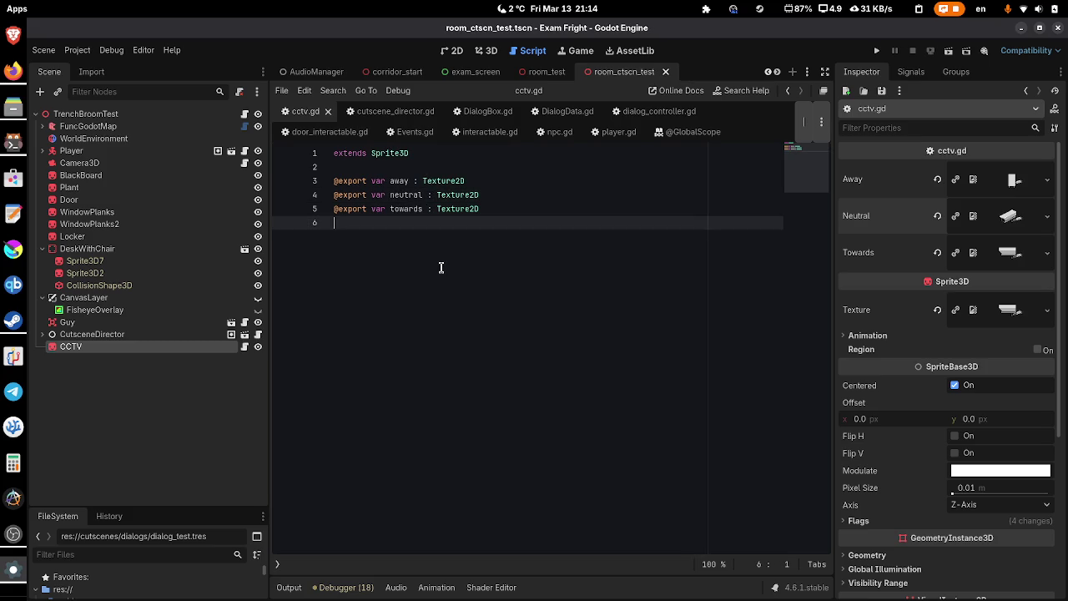
- Add a _ready function that awaits get_tree().process_frame twice
key(Return)
key(Return)
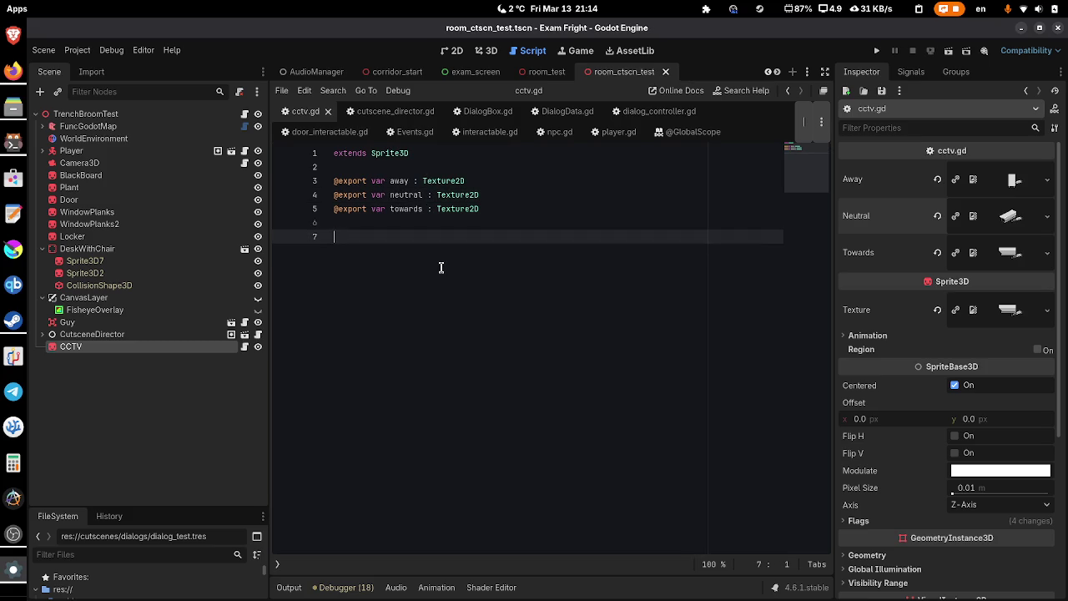
text(func _)
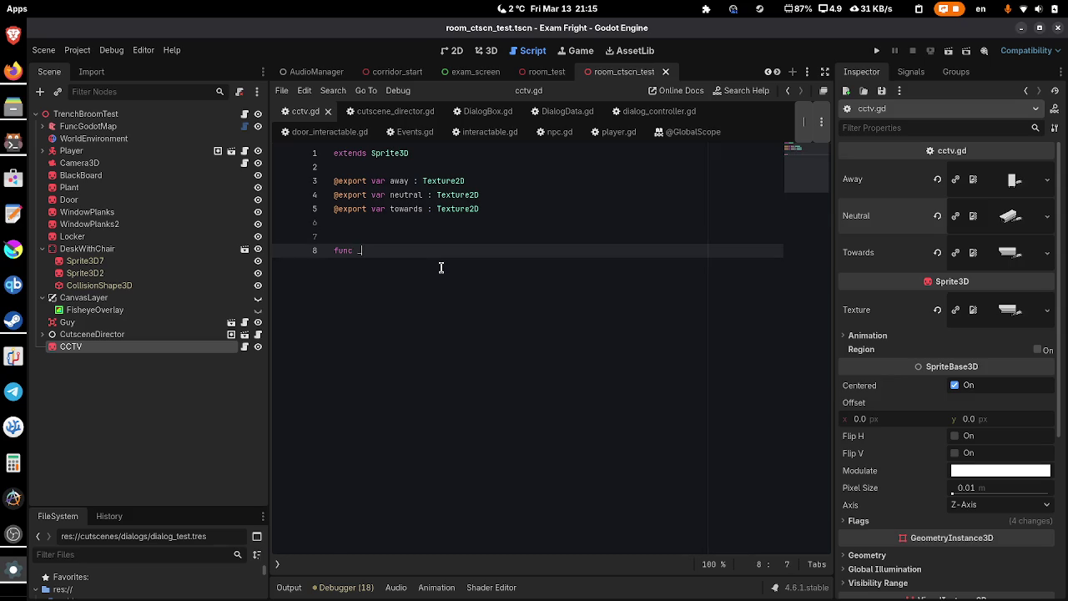
text(rea)
key(Return)
key(Return)
text(wai)
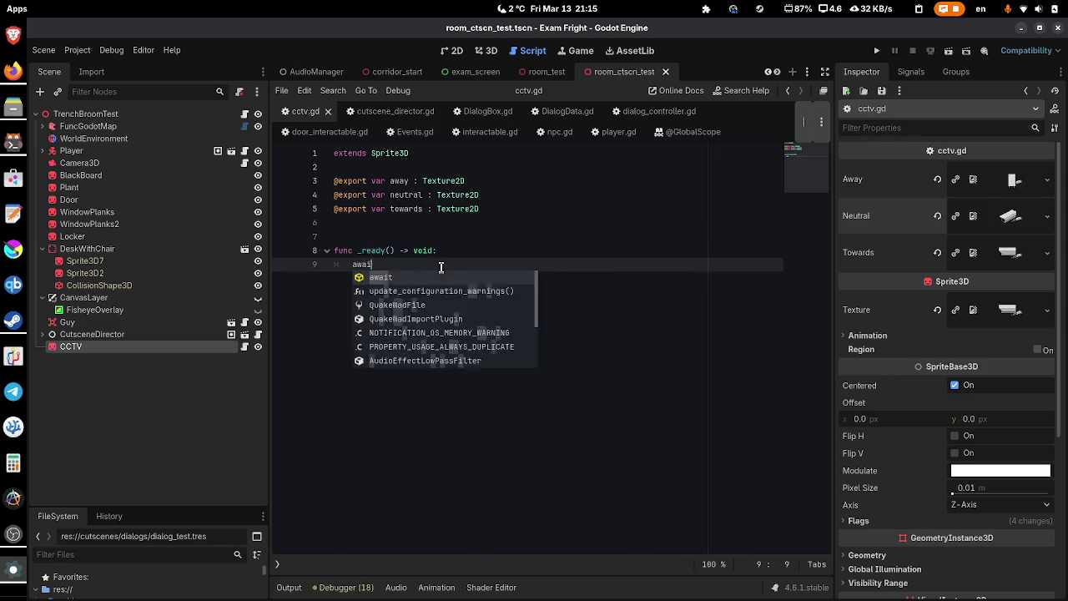
text(t get_tre)
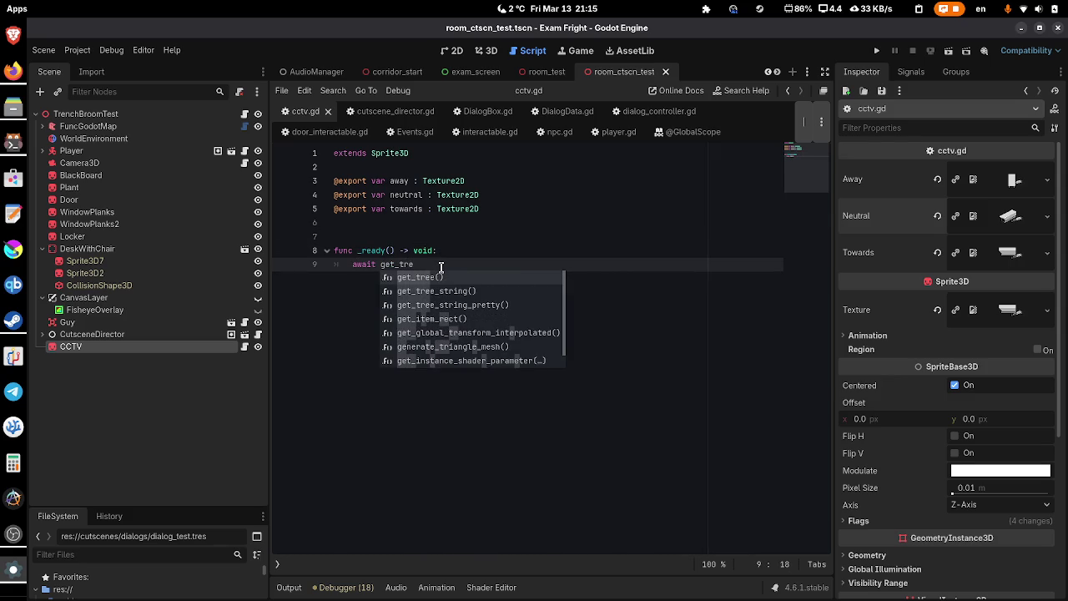
key(Return)
text(.pro)
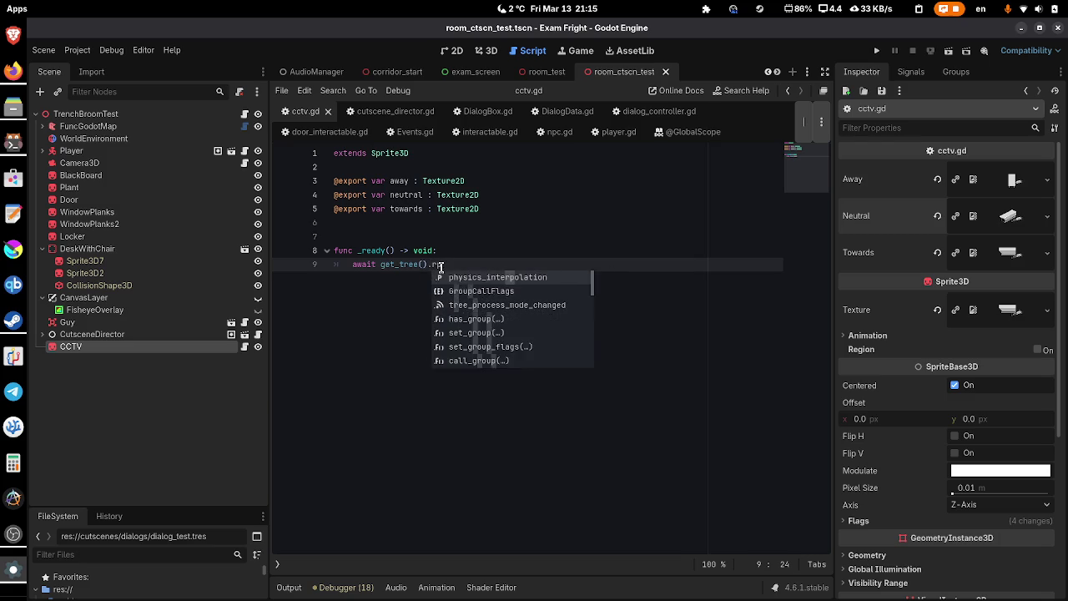
key(Return)
key(ctrl+z)
key(ctrl+z)
key(ctrl+z)
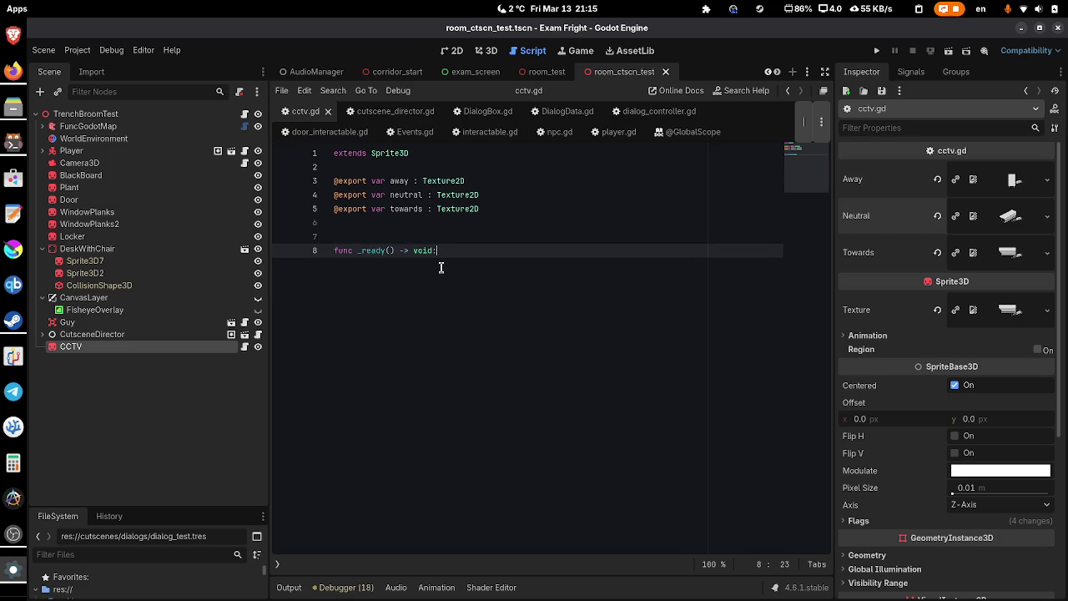
key(Return)
- Declare a Player-typed player variable above _ready
text(await get_tree().process_frame)
text(await get_tree().process_frame)
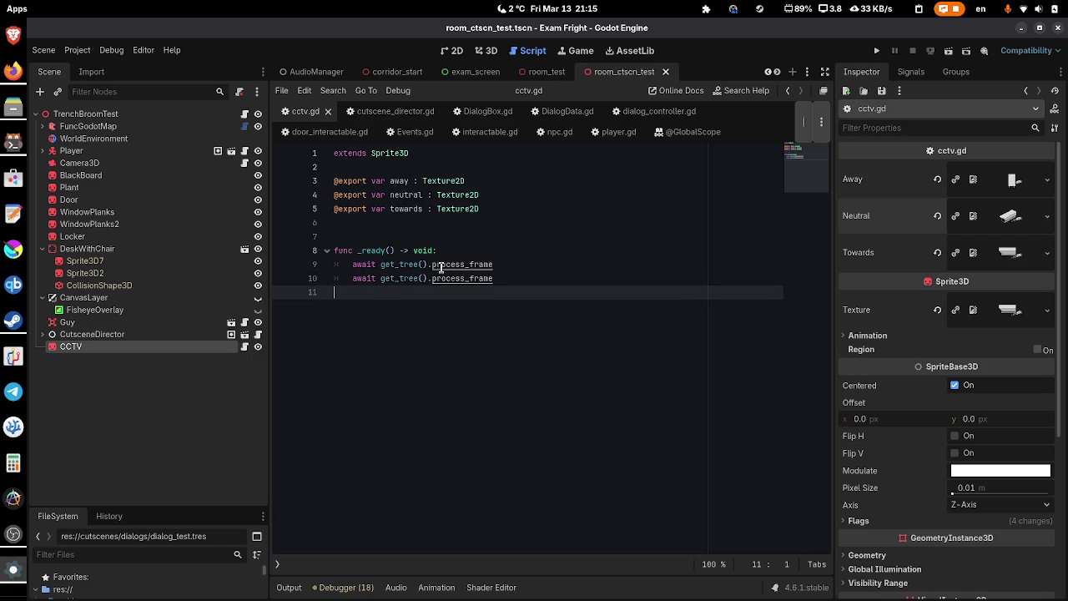
key(Up)
key(Up)
key(Up)
key(Return)
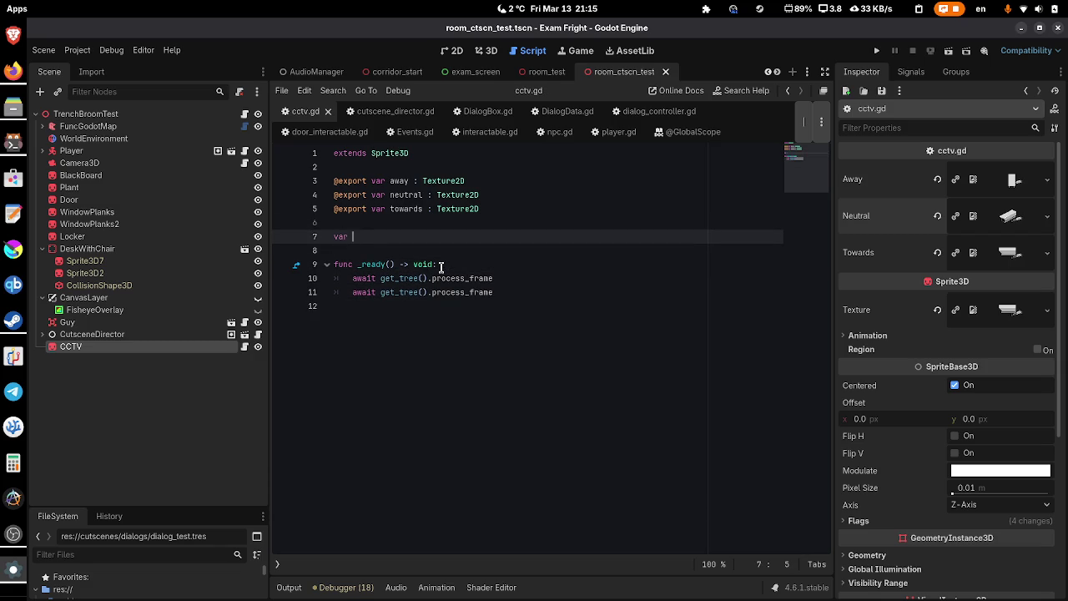
key(Return)
key(Down)
key(Down)
key(Down)
key(Tab)
- In _ready, set player = get_tree().get_first_node_in_group(&'player') and save
text(p)
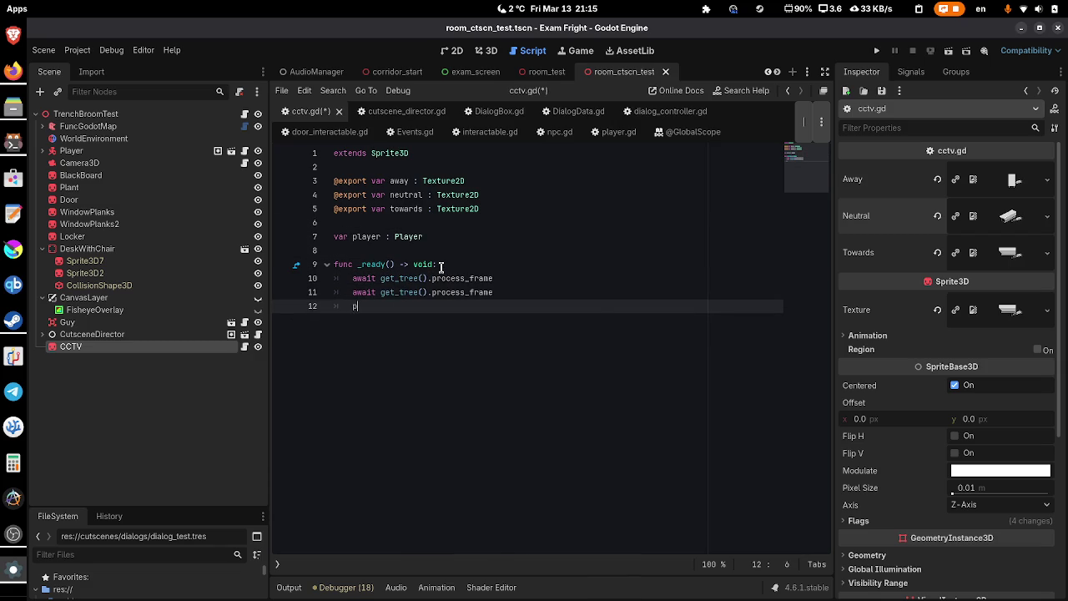
text(layer = get_tree().get)
text(_fi)
key(Return)
text(player)
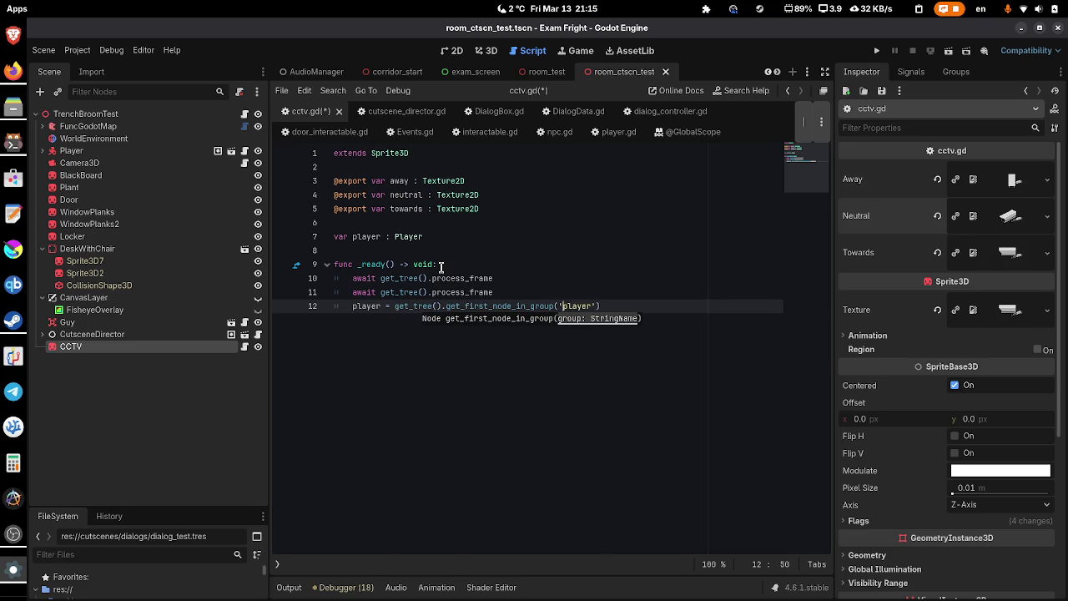
text(&)
key(ctrl+s)
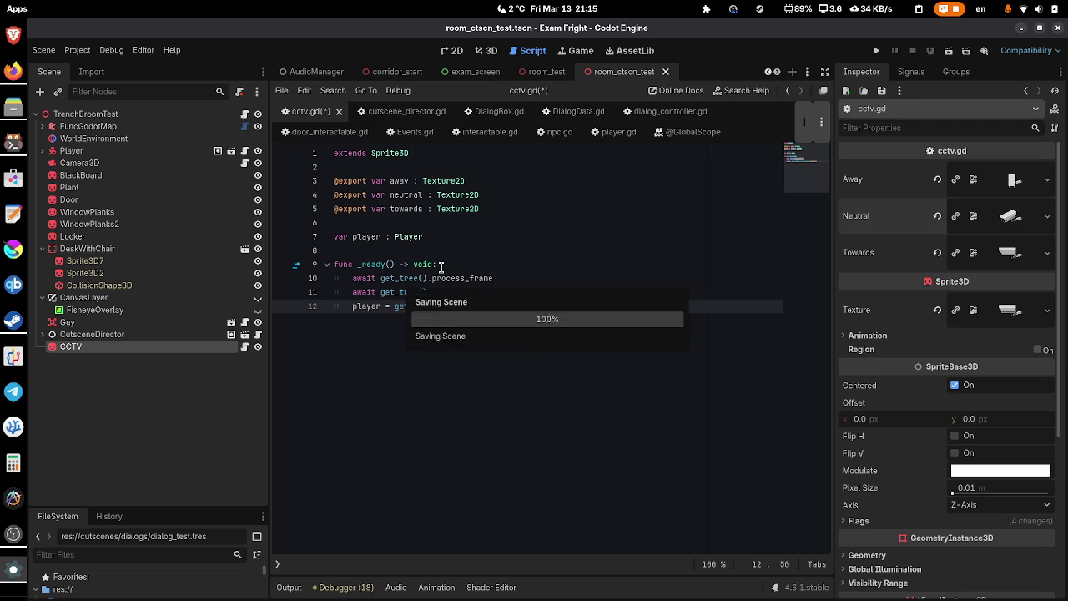
key(End)
key(Return)
- Add a _process function that returns early when there is no player, and save
key(Return)
key(Return)
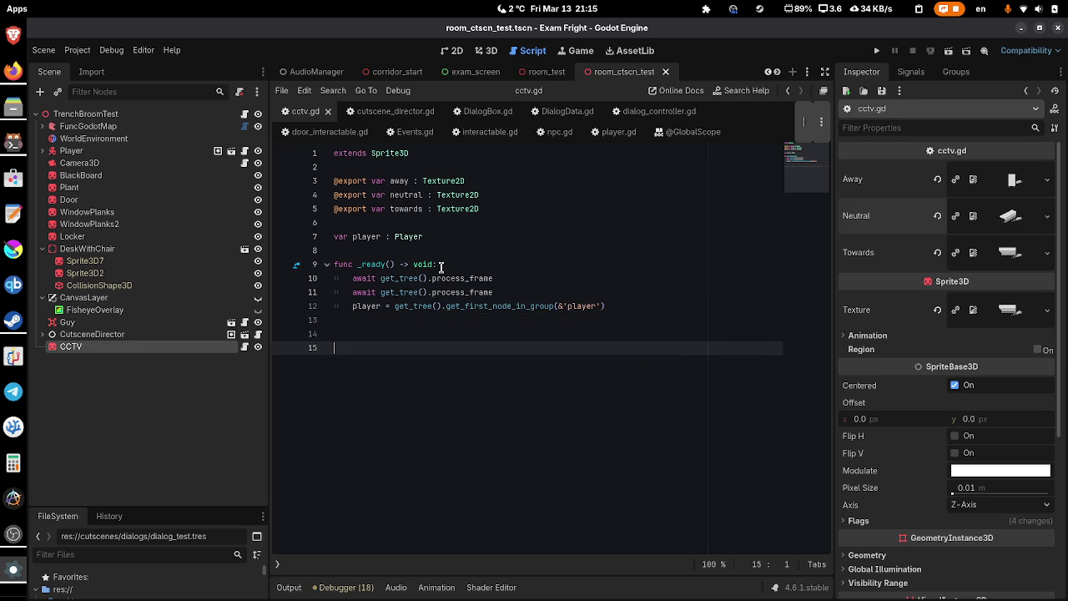
text(func _)
text(pr)
key(Return)
key(Return)
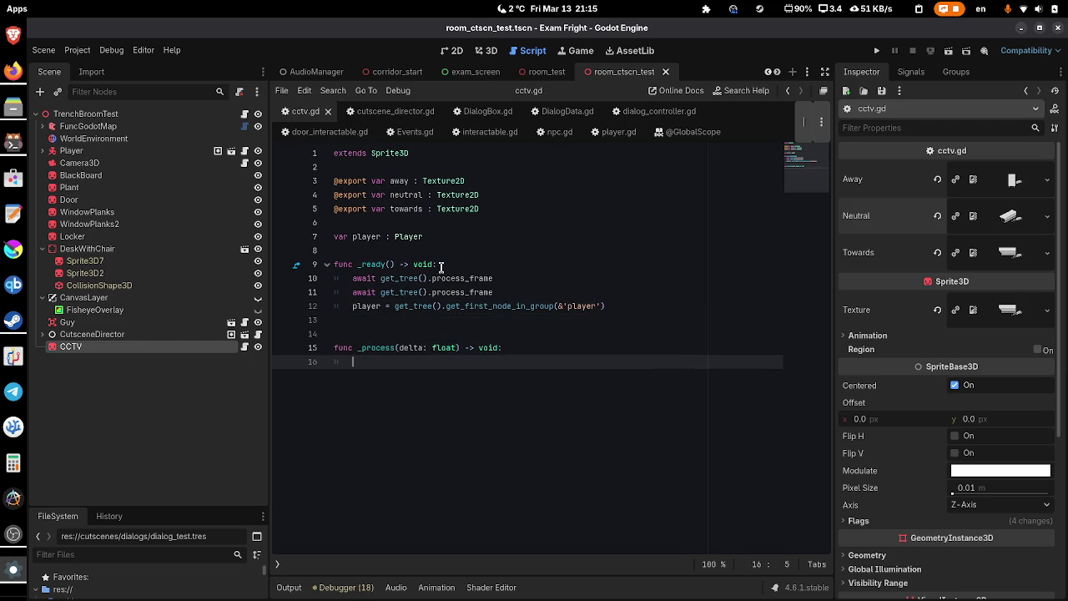
text(if !player: )
text(return)
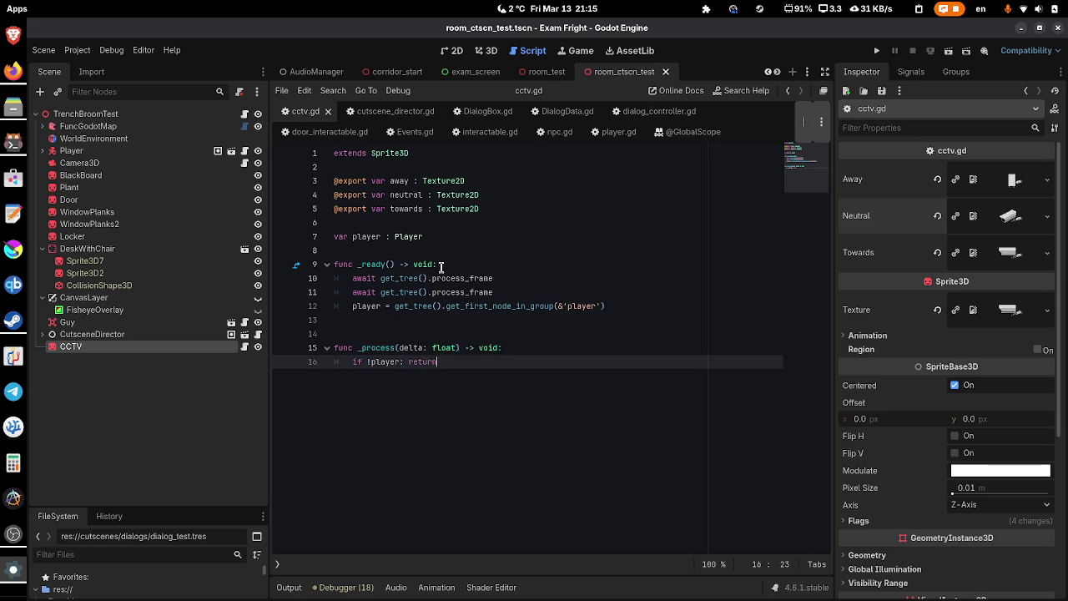
key(Return)
key(Up)
key(Up)
key(Up)
key(Up)
key(Up)
key(Down)
key(Down)
key(Down)
key(Down)
key(Up)
key(Up)
key(Down)
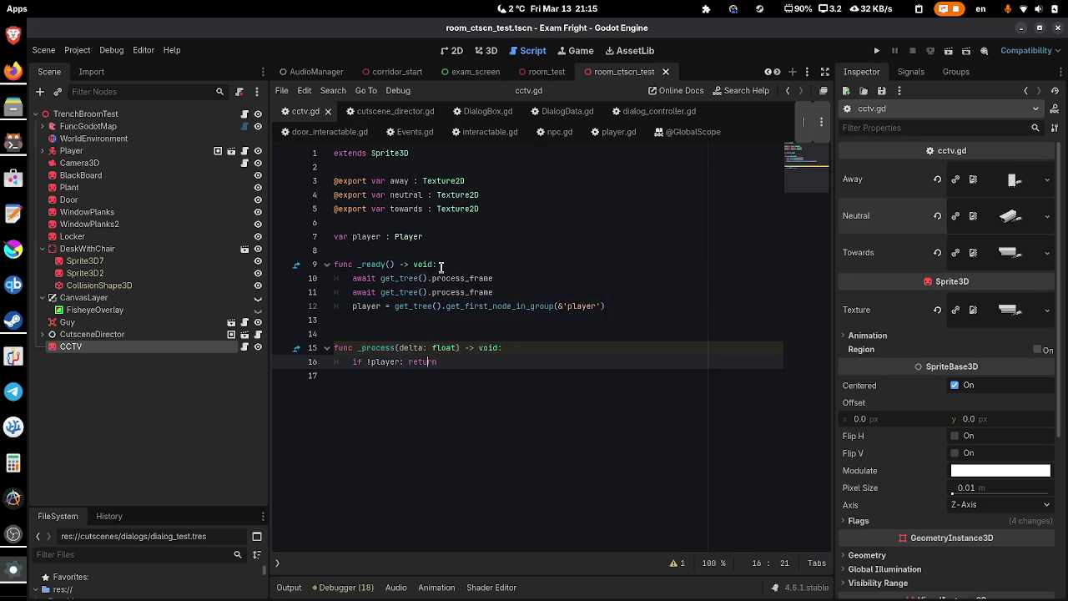
key(Return)
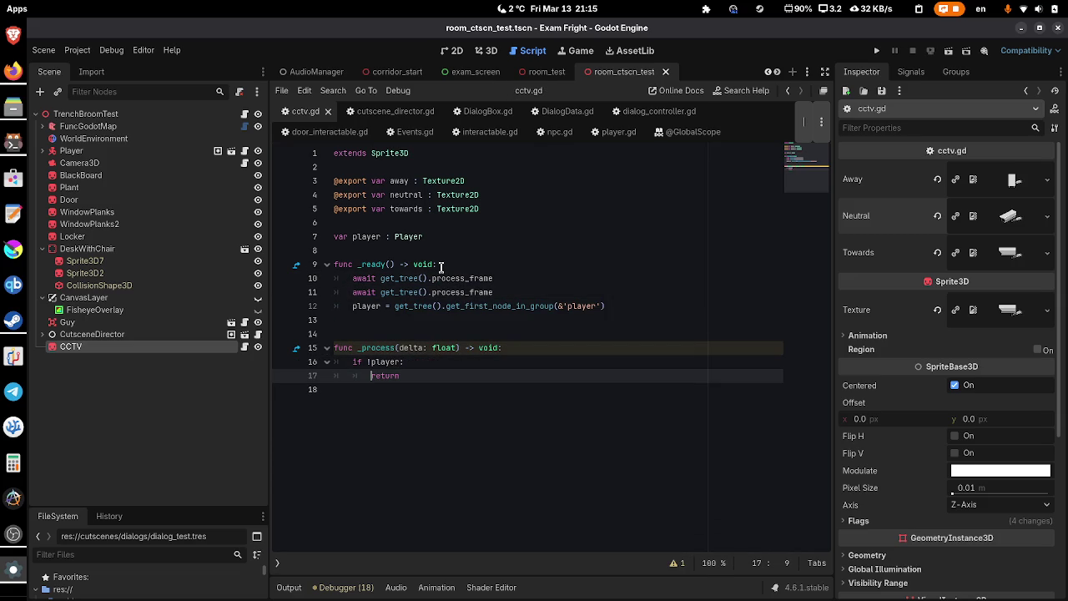
key(ctrl+s)
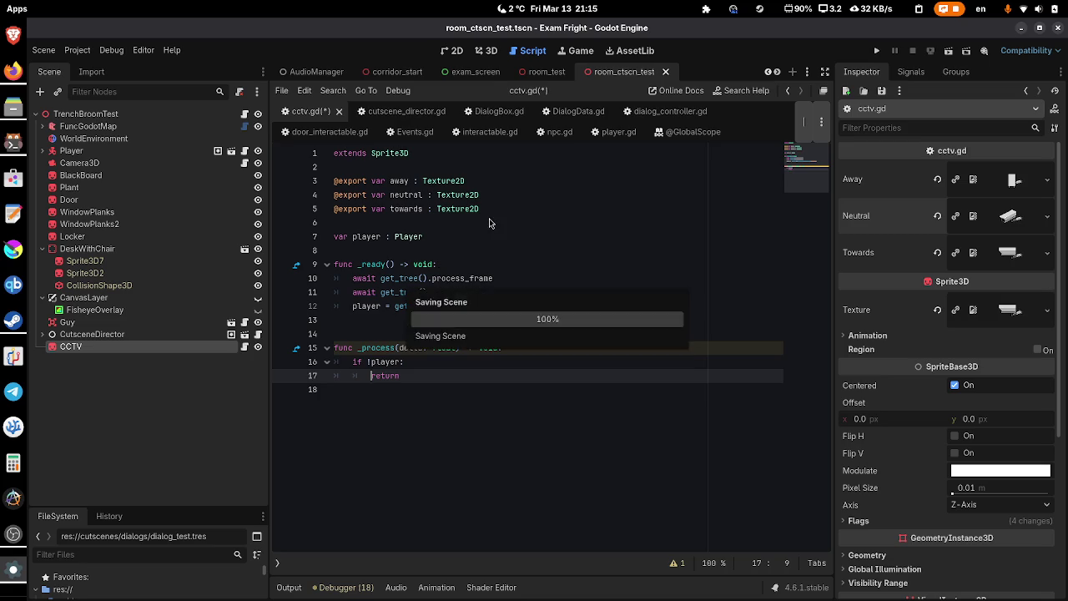
key(shift+alt+o)
text(came)
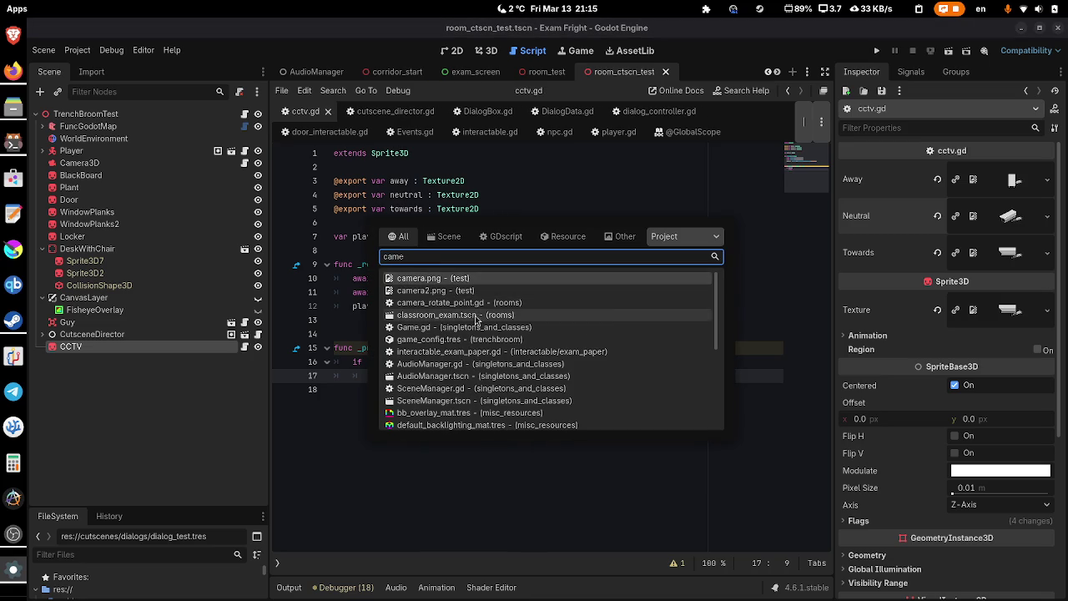
- Open follow_camera.gd to review its code, then close it
double_click(484, 260)
text(follow)
click(471, 275)
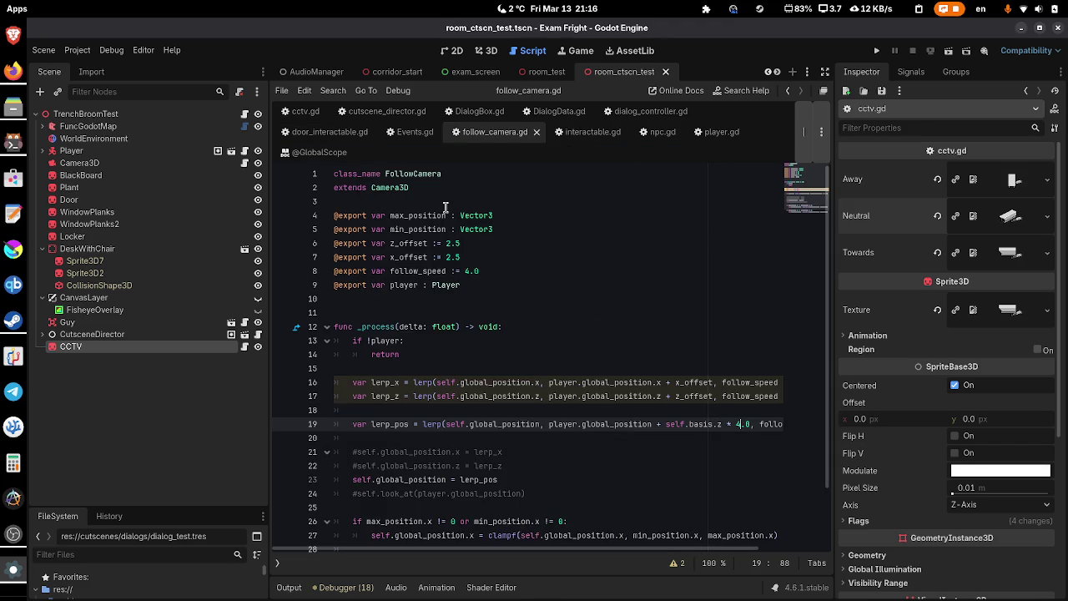
scroll(446, 207, down, 2)
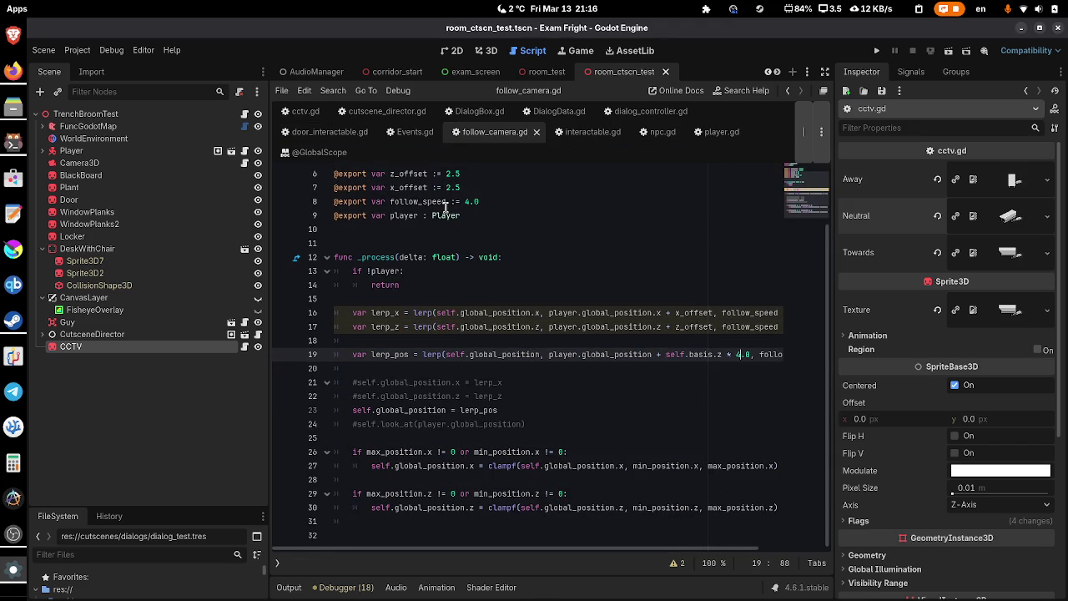
click(537, 131)
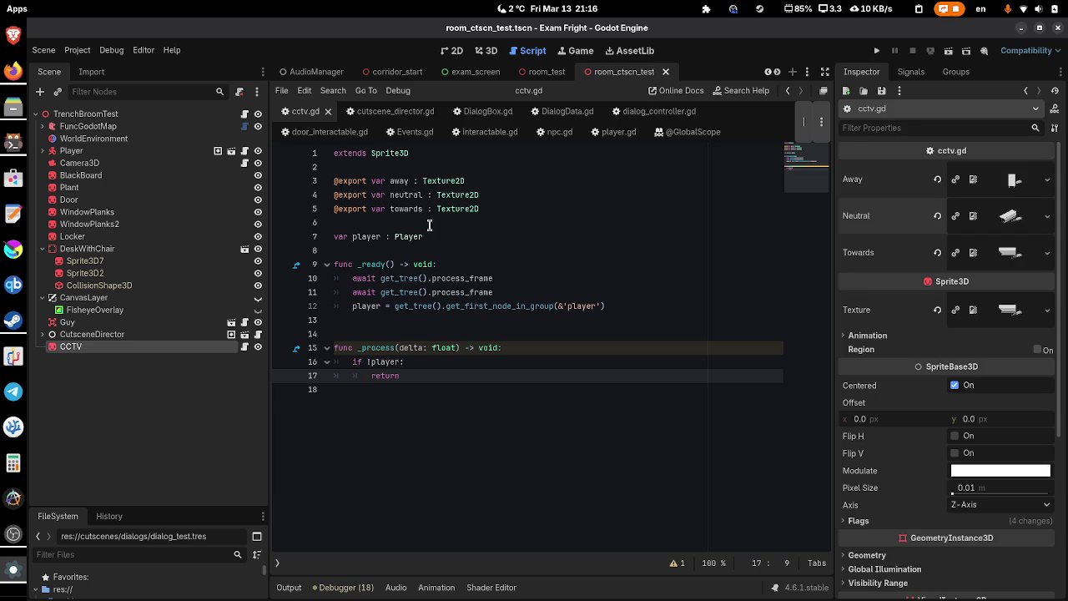
- Copy the three angle calculation lines 60–62 from move.gd
key(shift+alt+o)
text(mo)
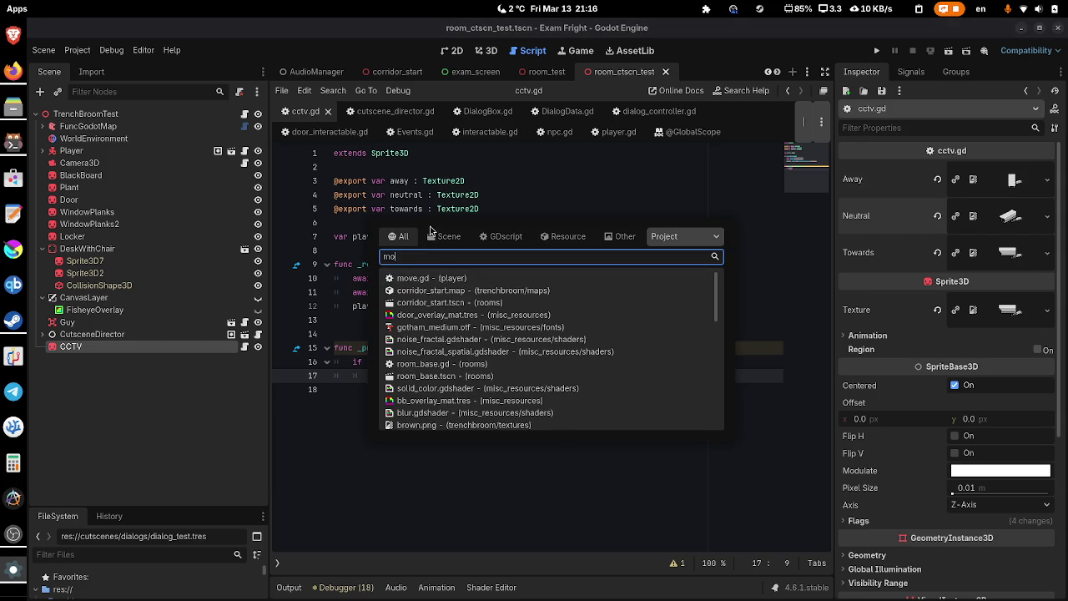
click(441, 278)
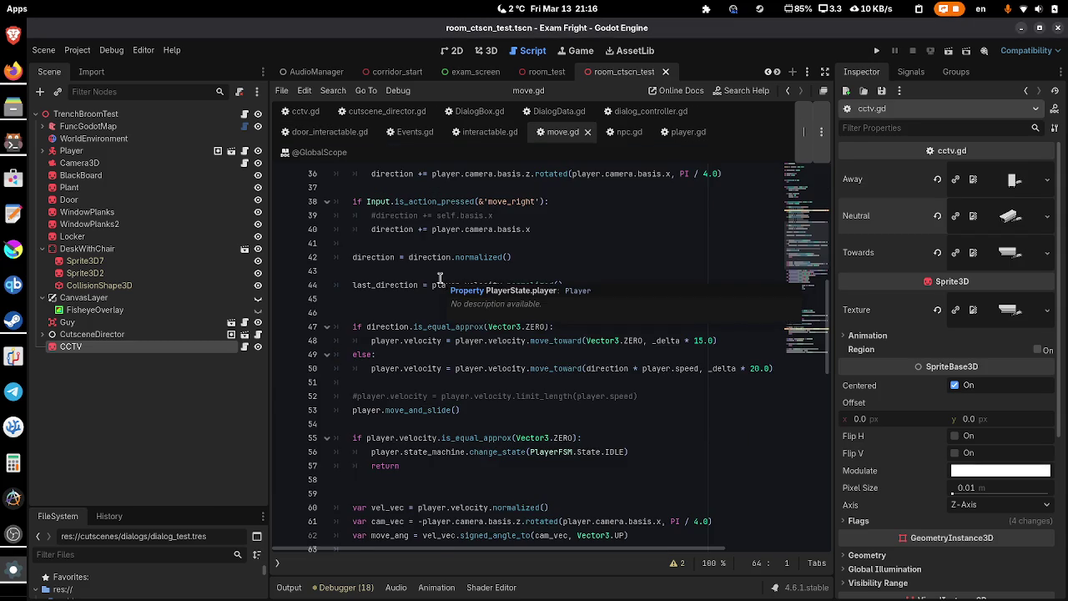
scroll(440, 278, down, 1)
scroll(439, 278, down, 2)
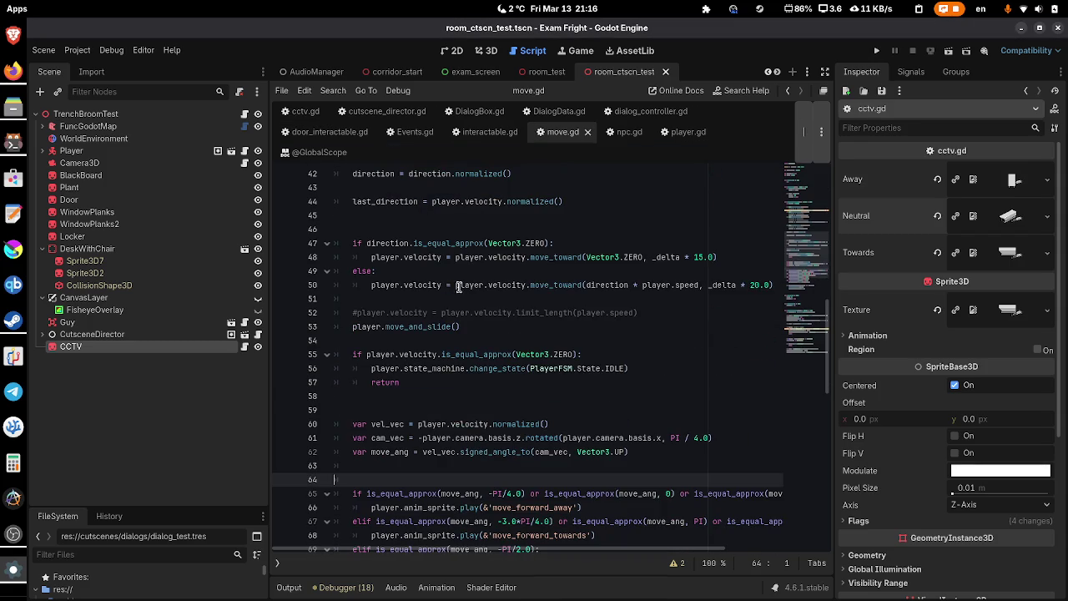
click(577, 419)
drag(577, 420, 595, 452)
right_click(596, 451)
click(635, 429)
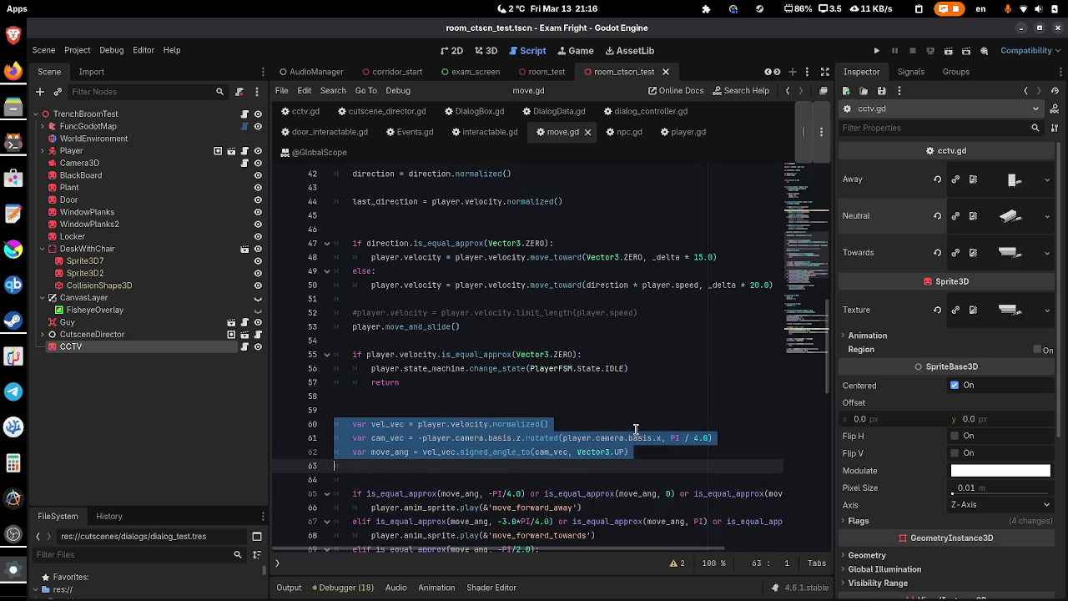
click(636, 427)
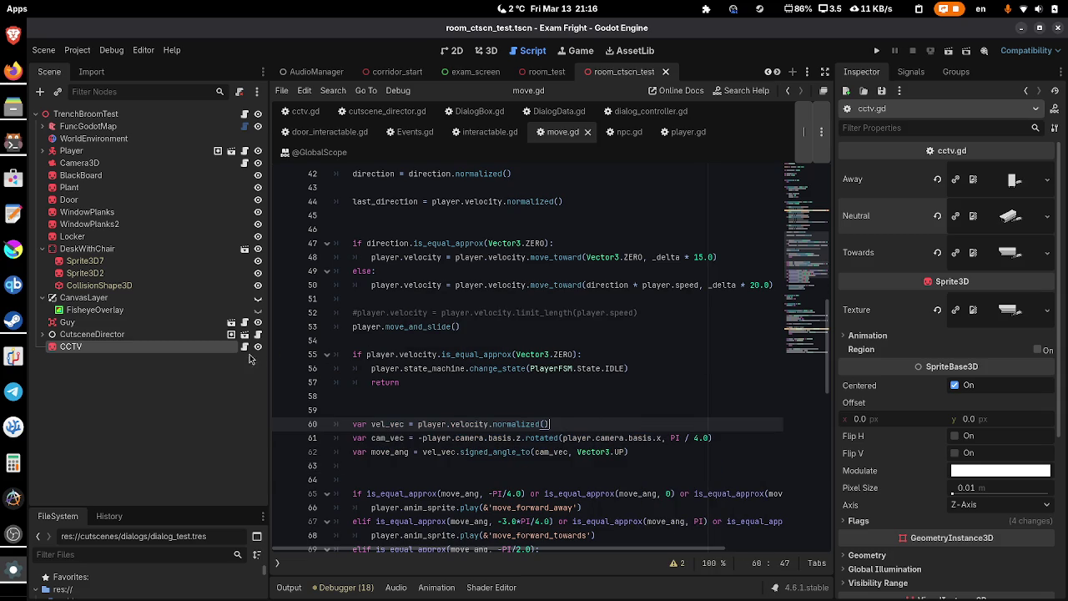
- Paste the angle lines at the end of cctv.gd's _process, changing player to self
click(246, 346)
click(450, 407)
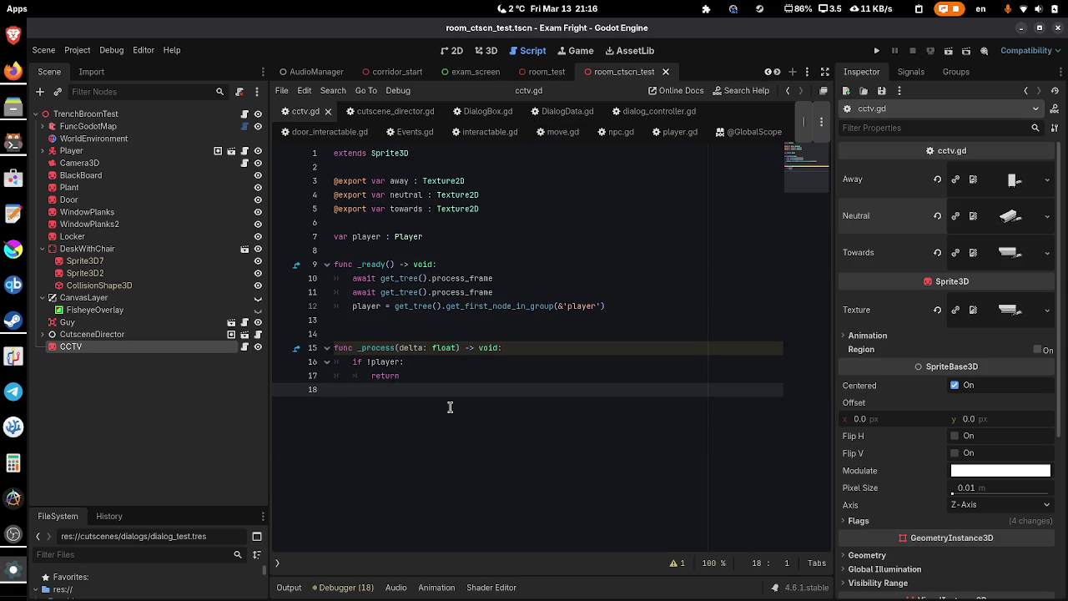
key(Return)
key(ctrl+v)
text(self)
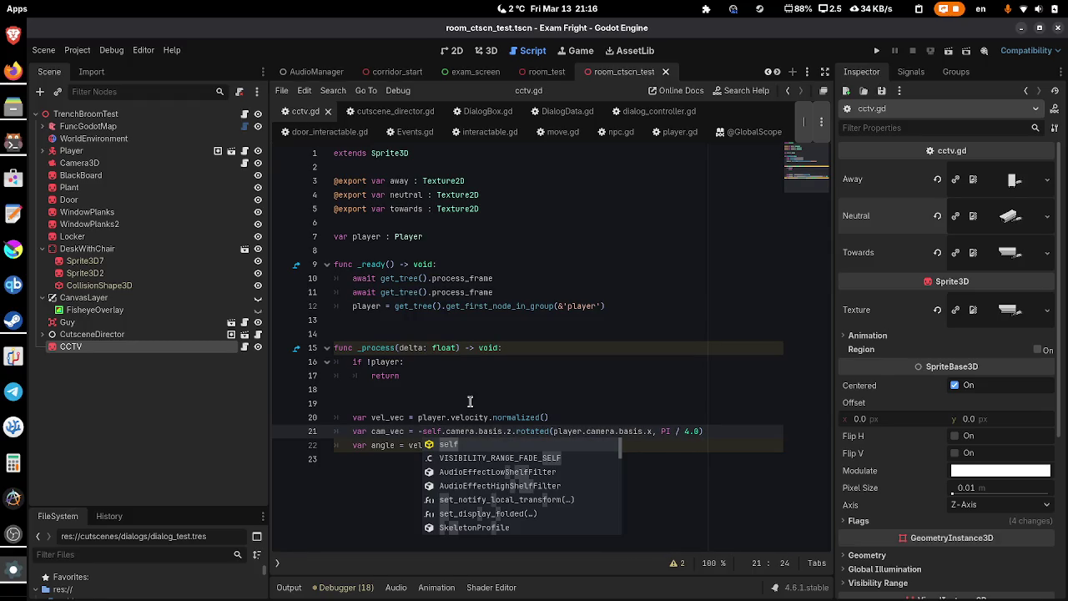
click(496, 51)
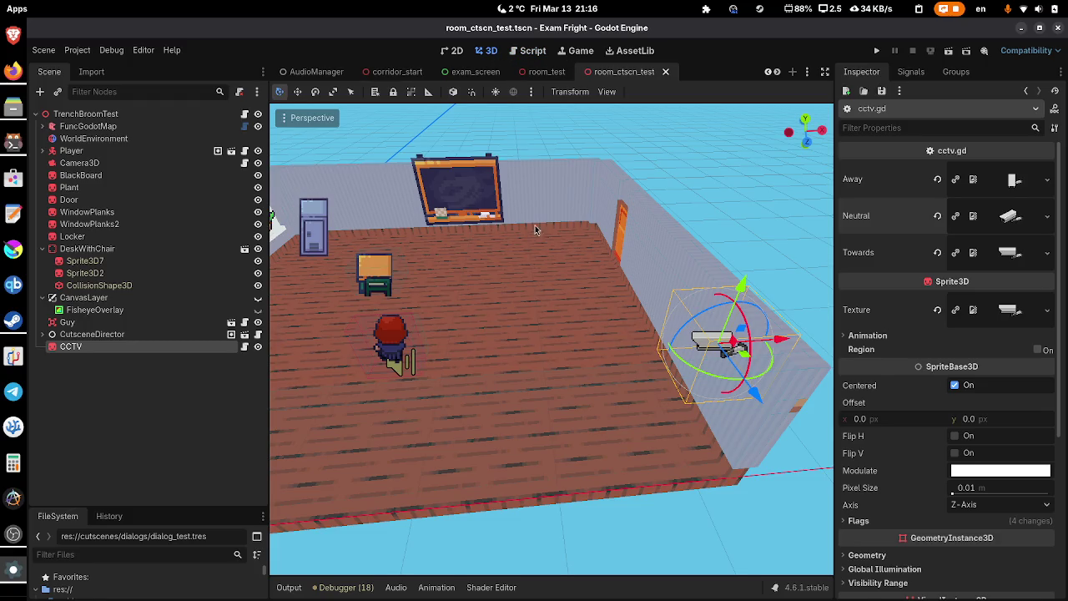
- Select the CCTV sprite and rotate it around its vertical axis with the gizmo
click(454, 92)
click(457, 98)
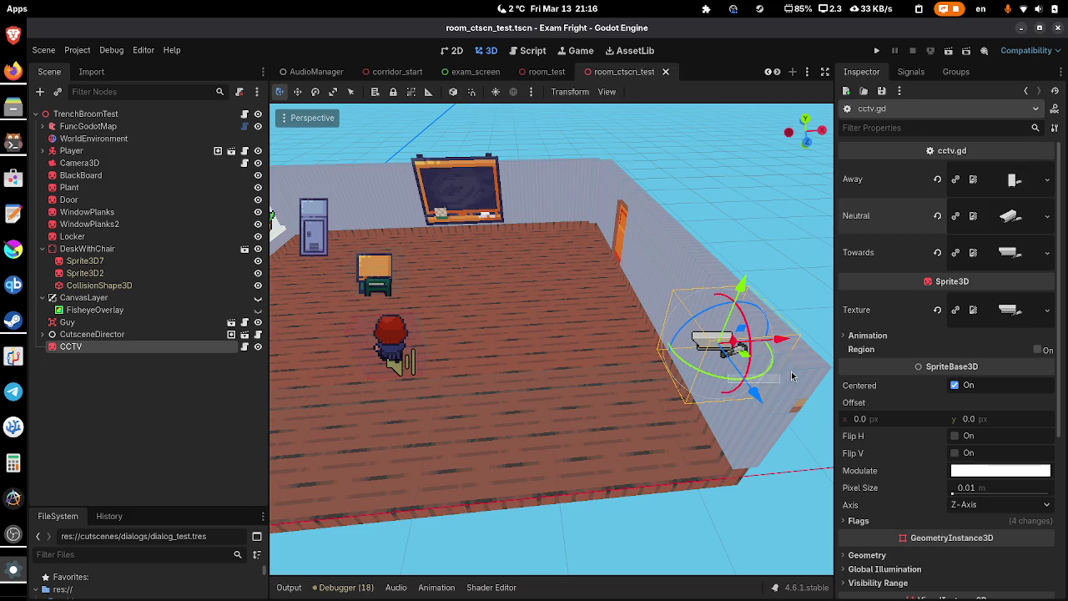
click(751, 379)
click(722, 352)
mouse_move(722, 380)
mouse_down()
mouse_move(755, 377)
mouse_move(780, 357)
mouse_move(798, 315)
mouse_up()
click(454, 97)
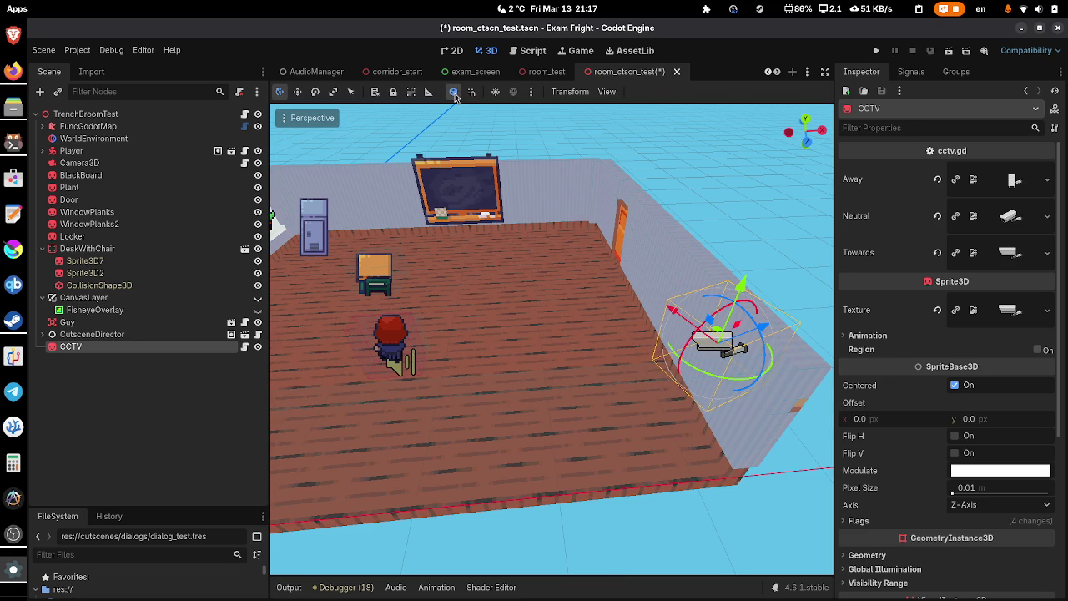
click(454, 97)
- Set CCTV's Transform Rotation Y to 90 in the Inspector and save the scene
scroll(924, 392, down, 3)
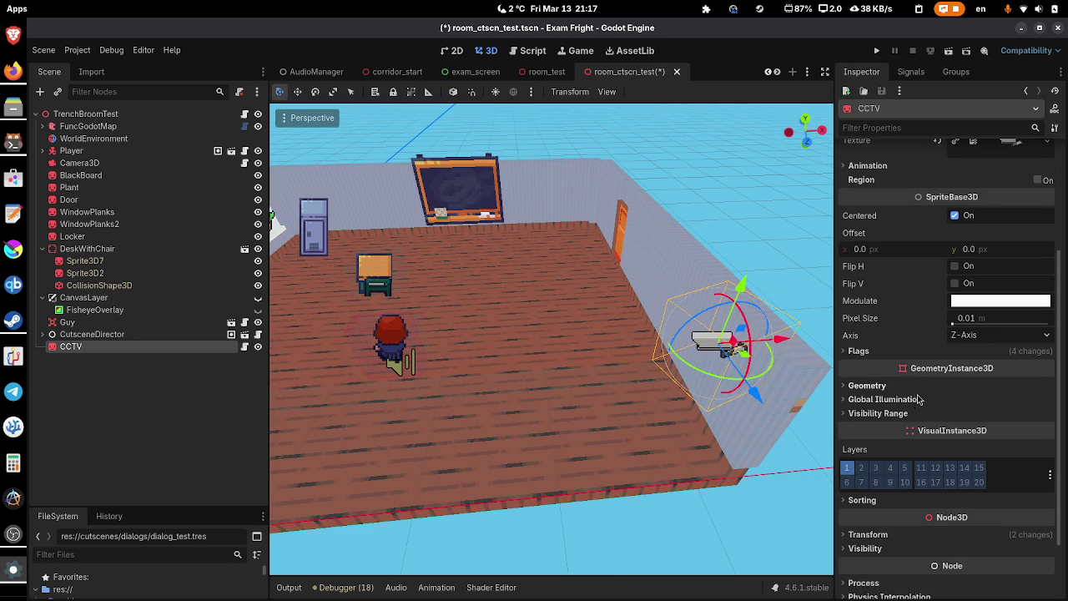
click(886, 534)
scroll(887, 540, down, 3)
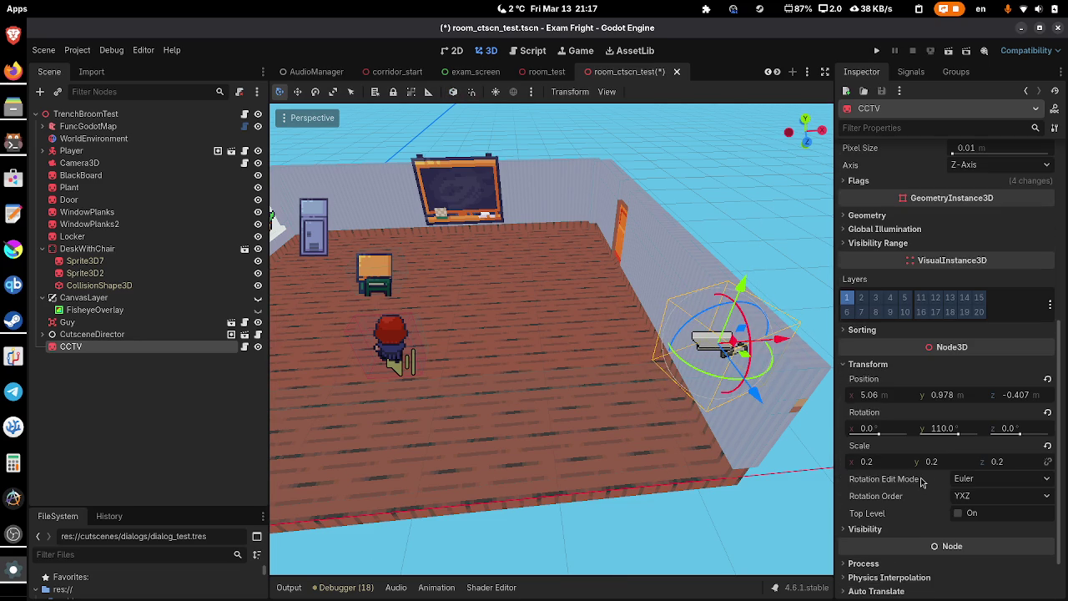
click(941, 428)
text(90)
key(Return)
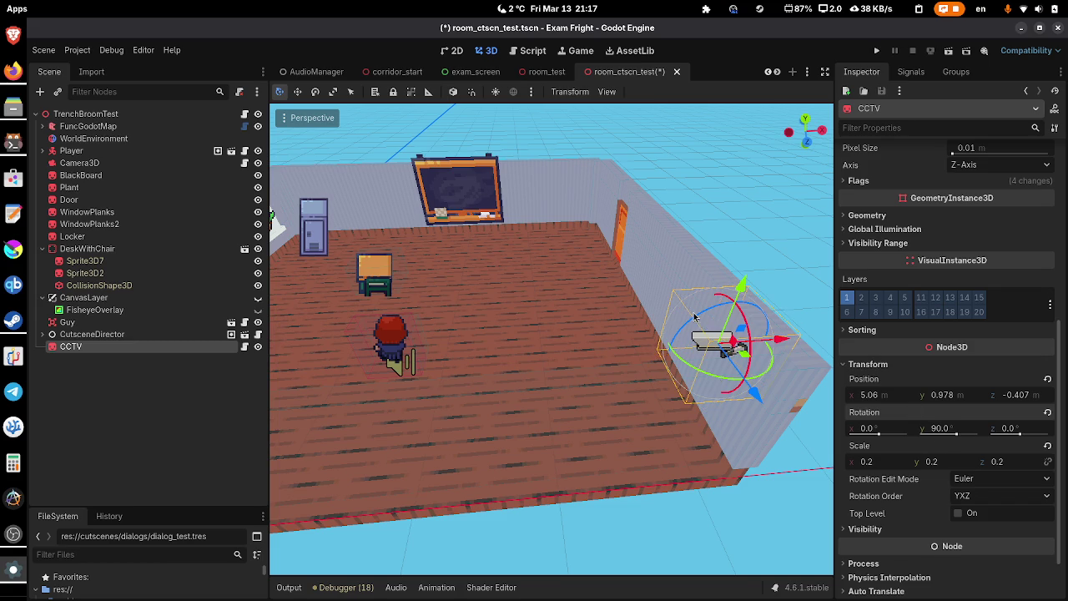
key(ctrl+s)
click(454, 93)
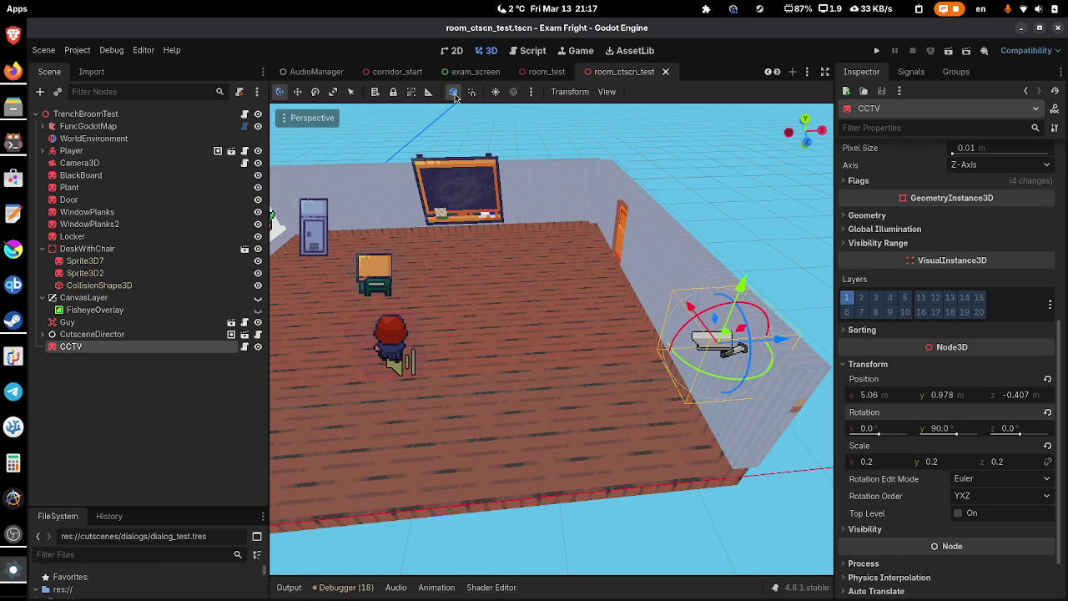
click(533, 51)
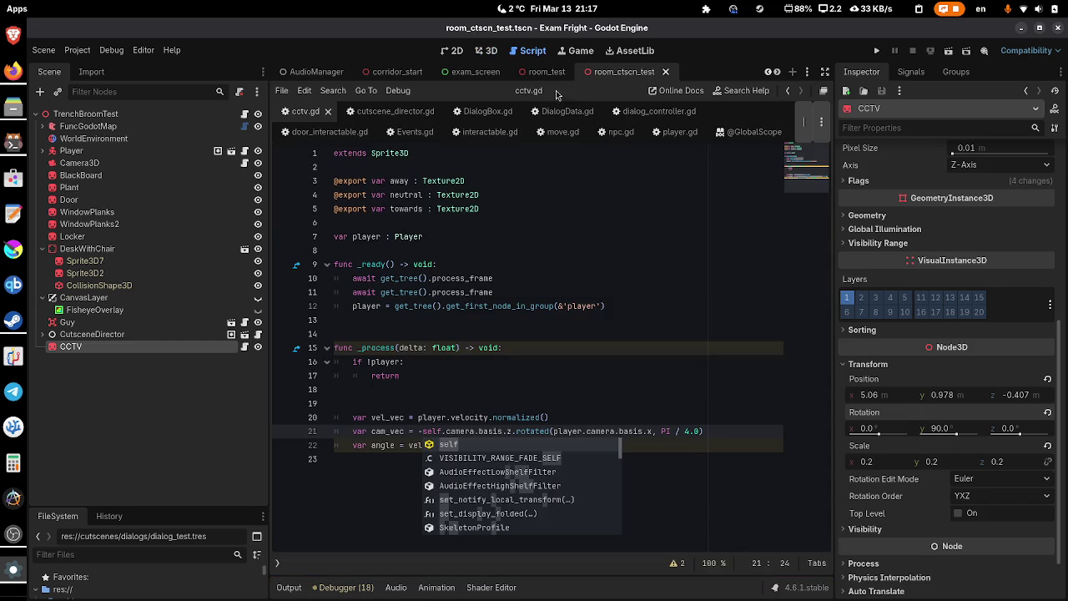
- Change cam_vec to -self.basis.z
click(748, 446)
text(_vec.signed_angle_to(cam_vec, Vector3.UP)
mouse_move(746, 433)
mouse_down()
mouse_move(371, 430)
mouse_move(445, 431)
mouse_up()
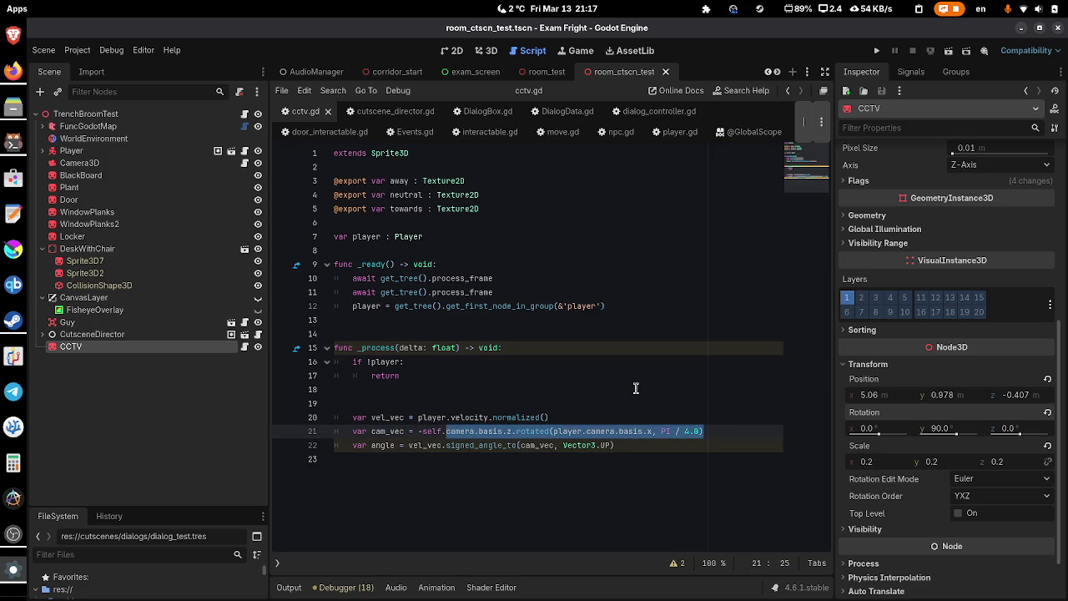
text(basis.z)
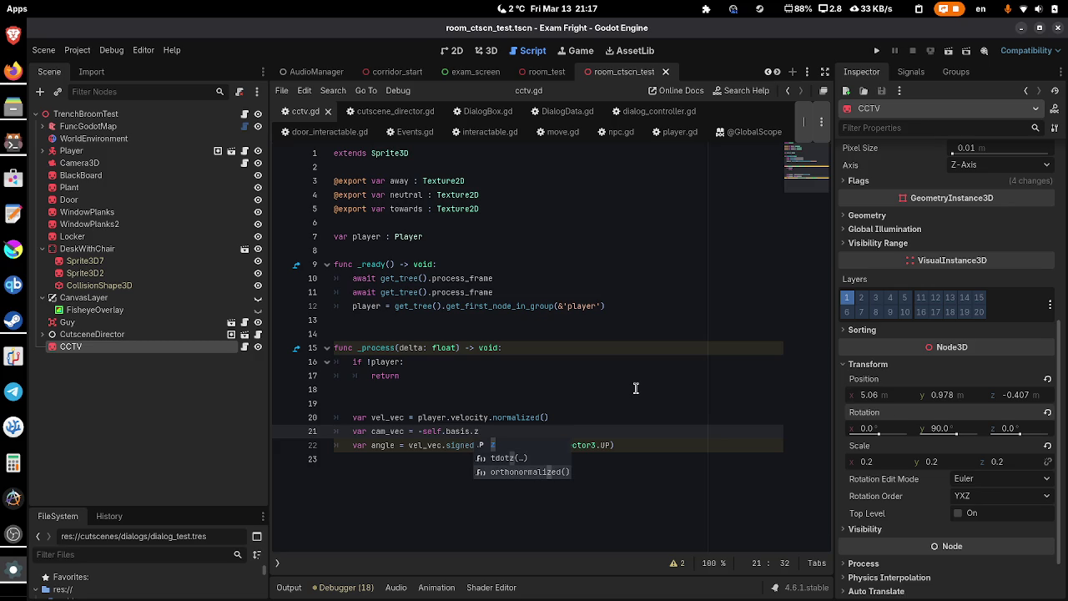
key(Escape)
- Replace the velocity expression with self.global_position.direction_to(player.global_position)
key(Up)
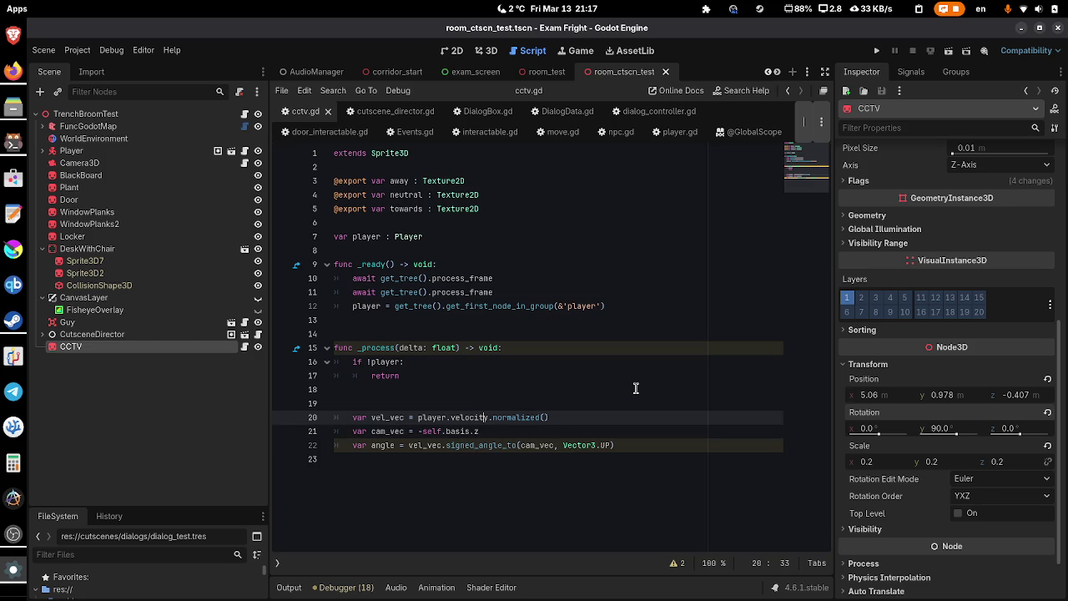
key(Down)
key(Up)
key(End)
key(shift+Left)
key(shift+Left)
key(shift+Left)
key(shift+Left)
key(shift+Left)
key(shift+Left)
text(self.dire)
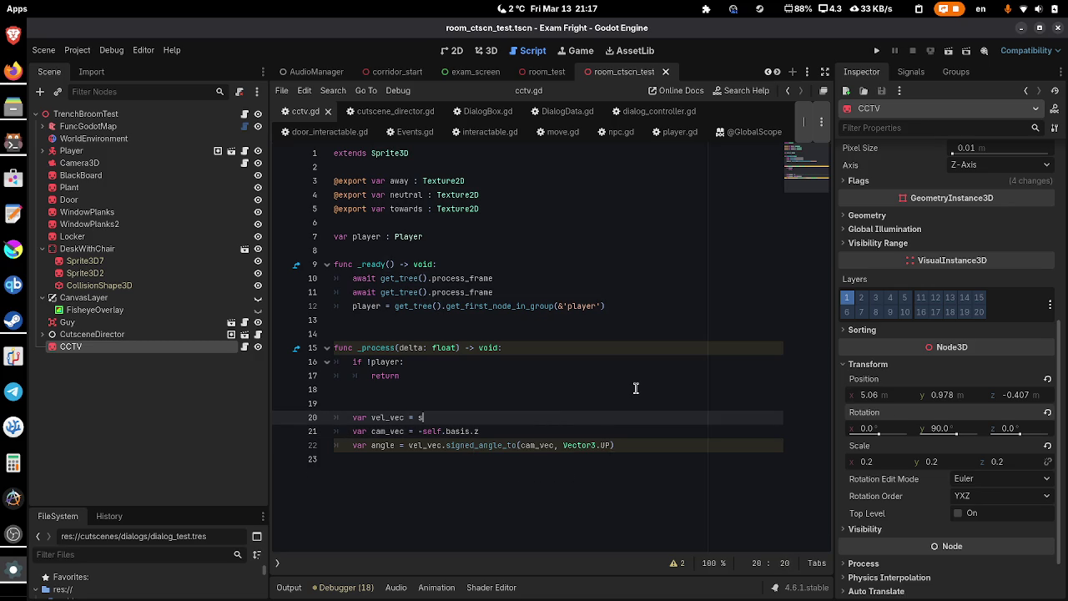
key(BackSpace)
key(BackSpace)
key(BackSpace)
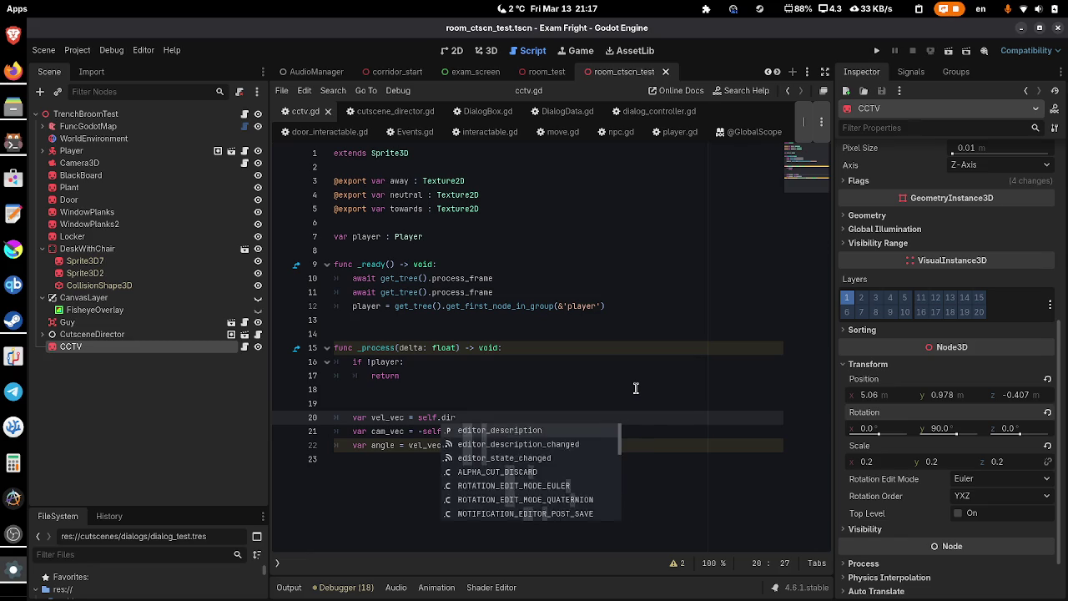
text(globa)
key(Down)
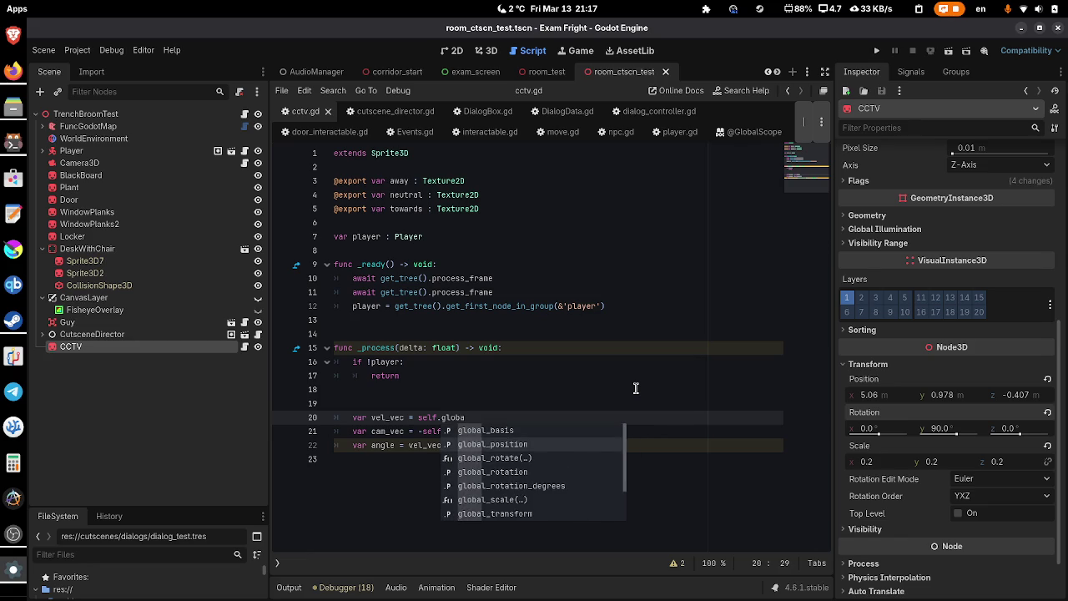
key(Return)
text(.di)
key(Return)
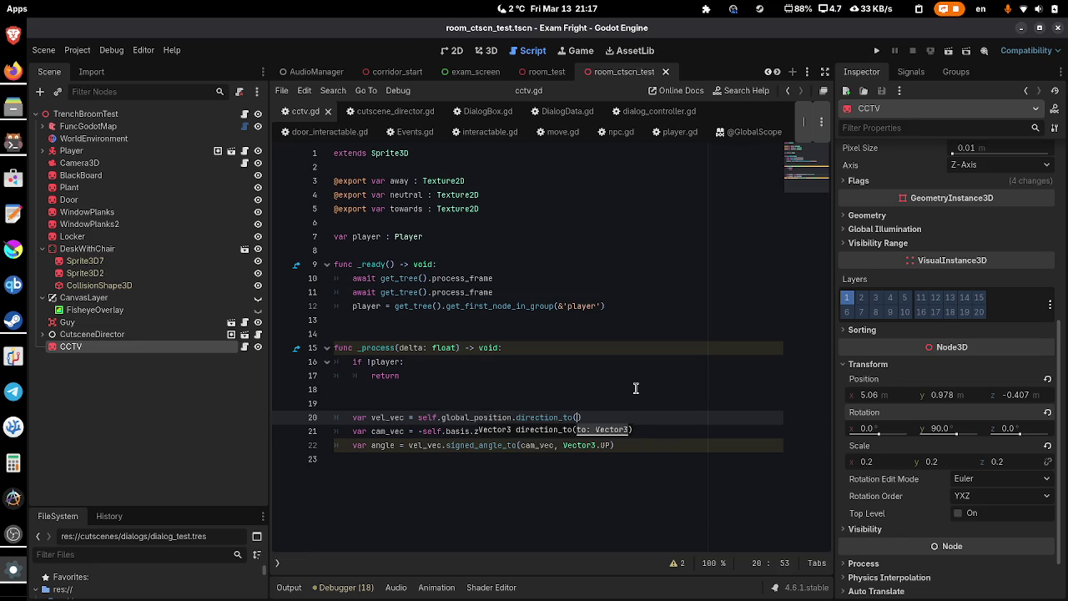
text(player.globa)
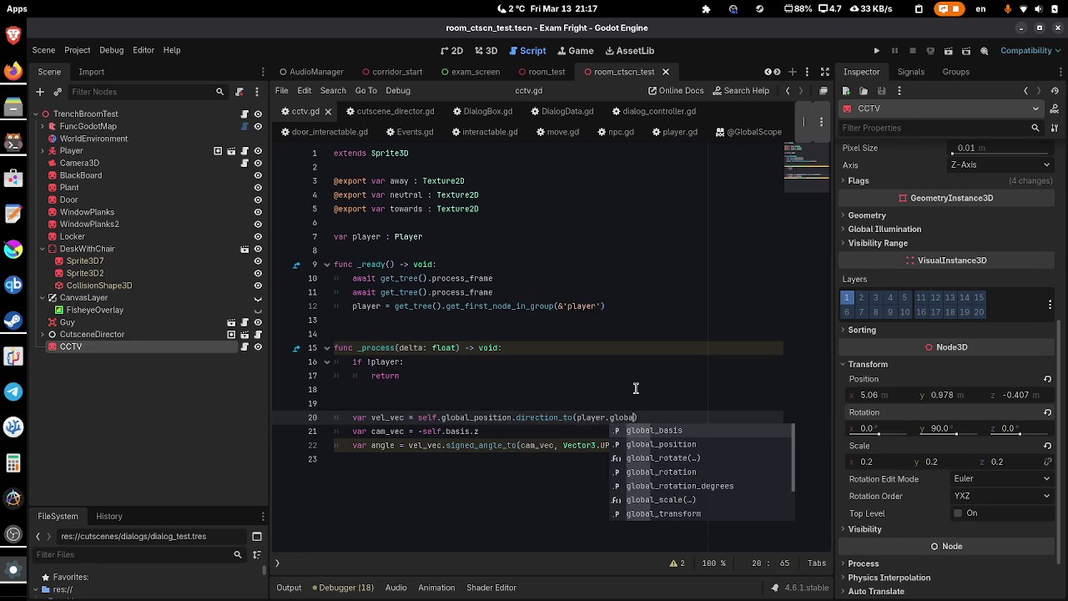
key(Down)
key(Return)
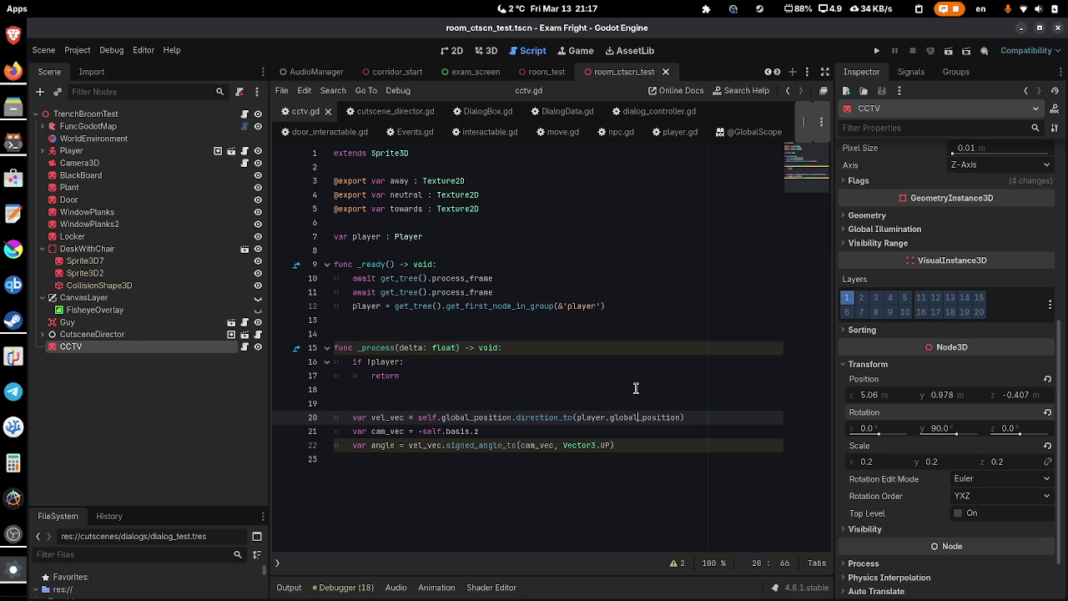
- Rename vel_vec to direction_vec and save the script
key(ctrl+z)
key(BackSpace)
key(BackSpace)
key(BackSpace)
text(direction)
key(ctrl+s)
- Use direction_vec in the angle line and add print(angle) below it
key(Down)
key(Down)
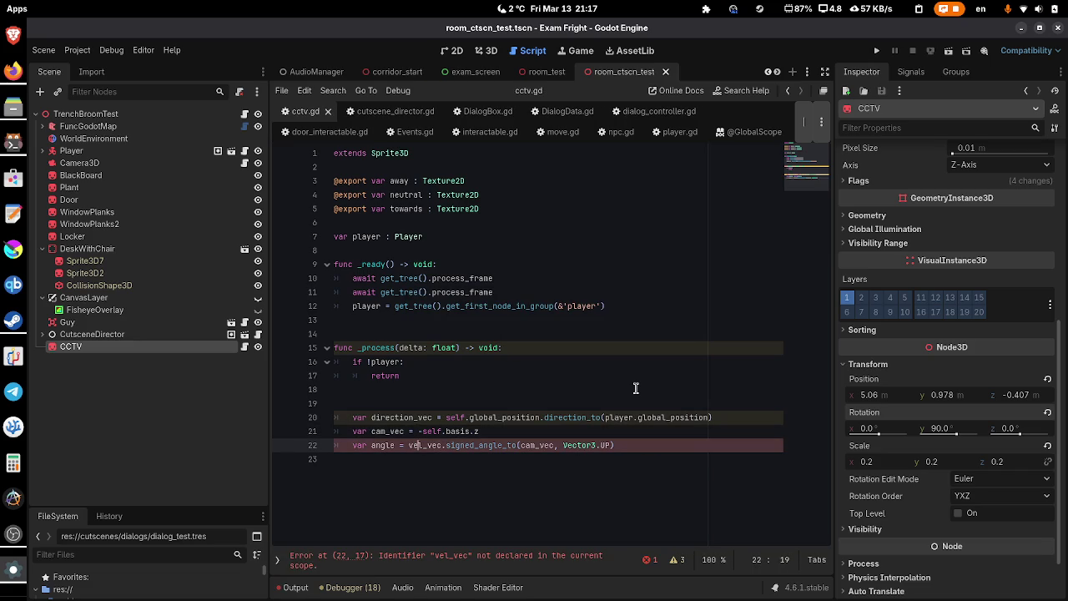
key(Right)
key(BackSpace)
key(BackSpace)
key(BackSpace)
text(direction)
key(Right)
key(Right)
key(Right)
key(Down)
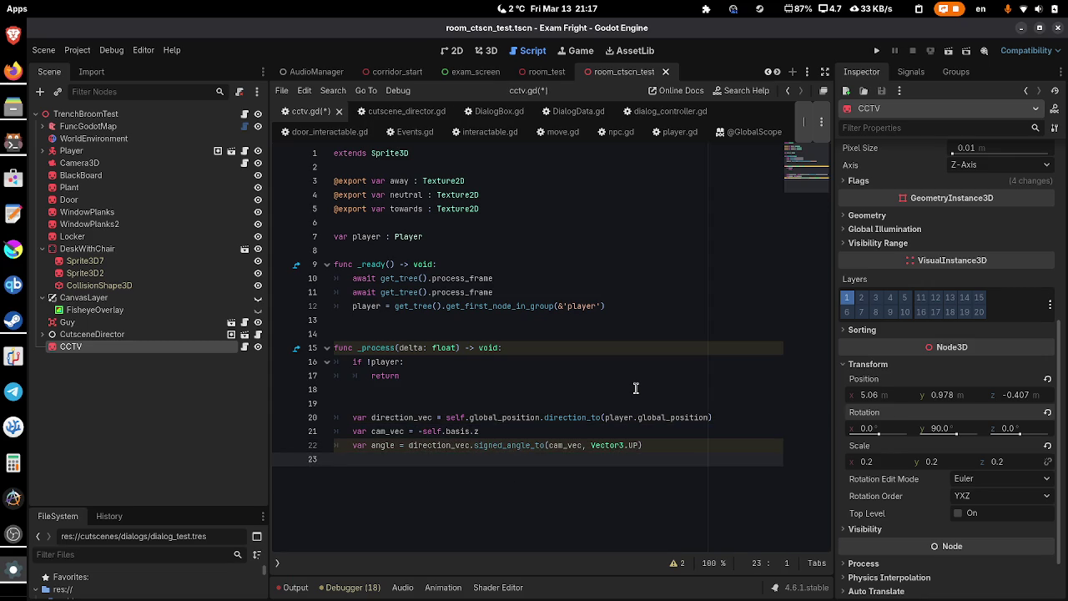
key(Tab)
key(Return)
text(print(angle)
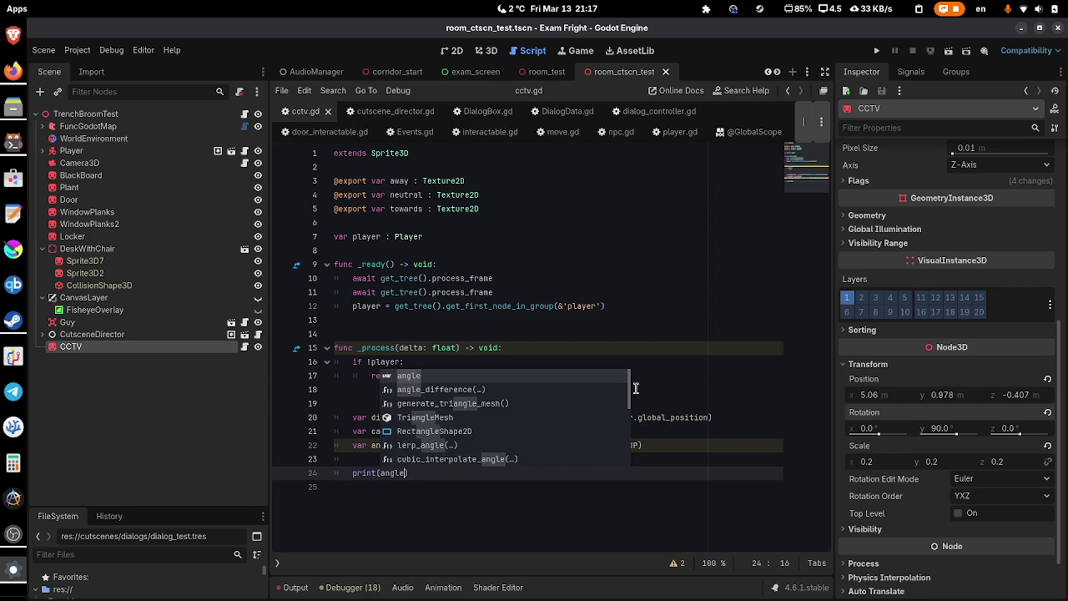
click(639, 319)
- Test-run the current scene to view the radian angle output, then close the game
click(949, 50)
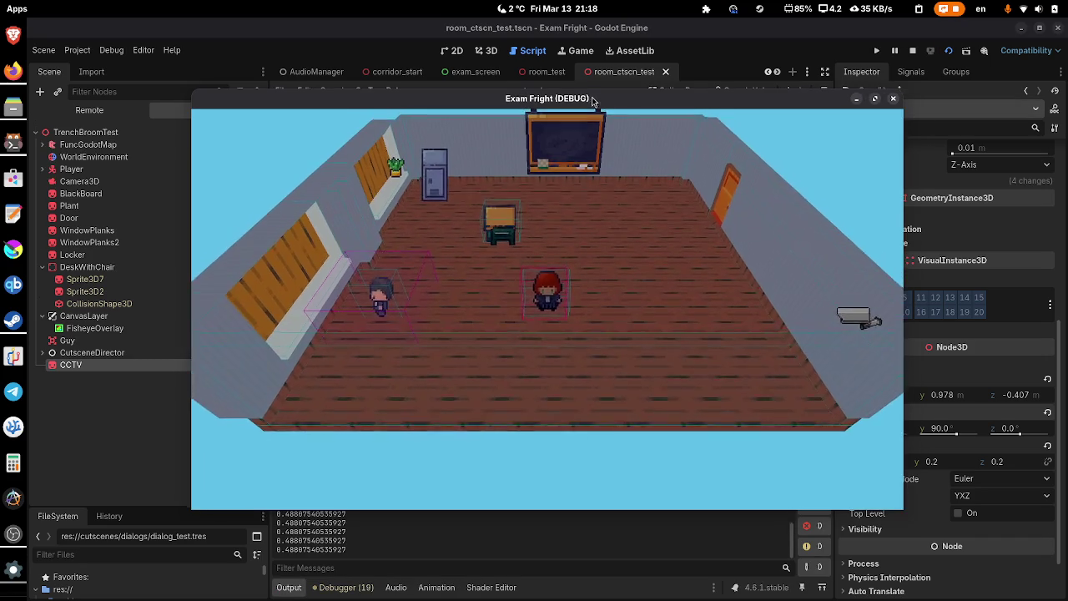
drag(588, 98, 600, 100)
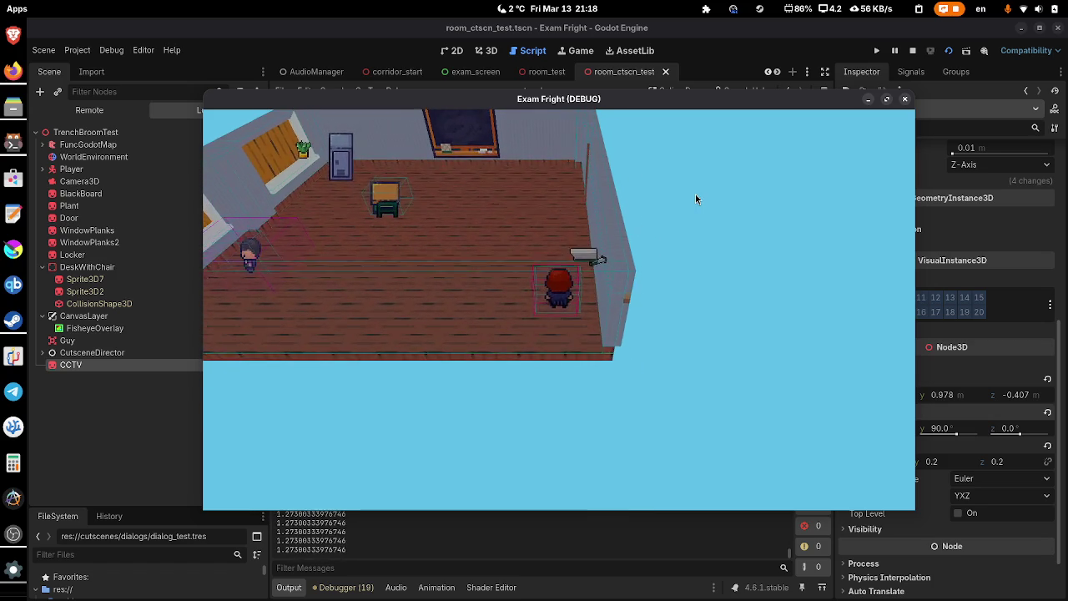
click(905, 99)
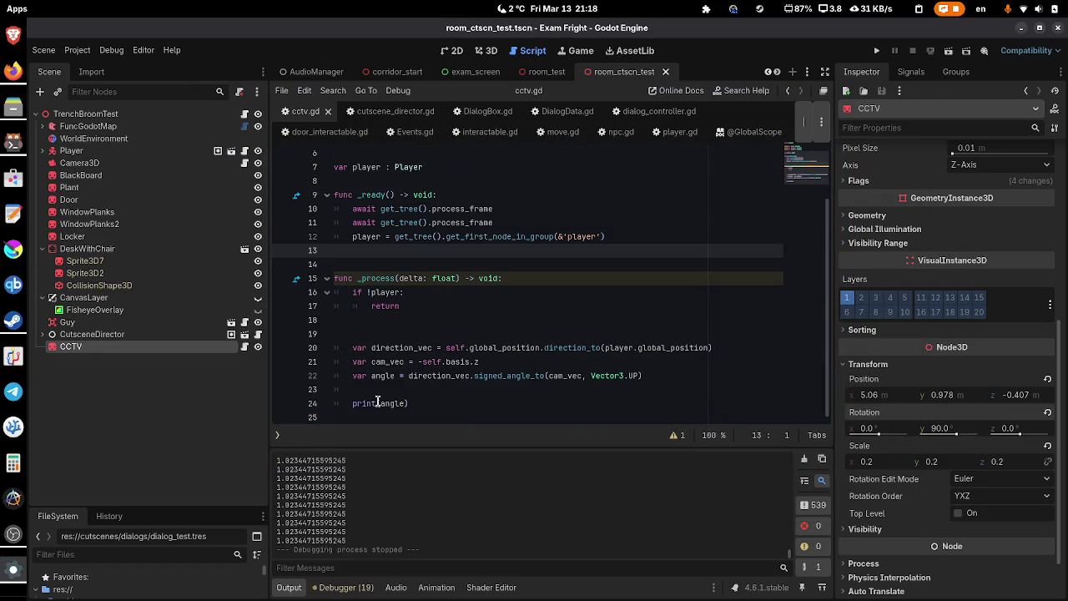
- Change the print to rad_to_deg(angle), save, and rerun the scene to see degrees
click(378, 403)
text(rad_to)
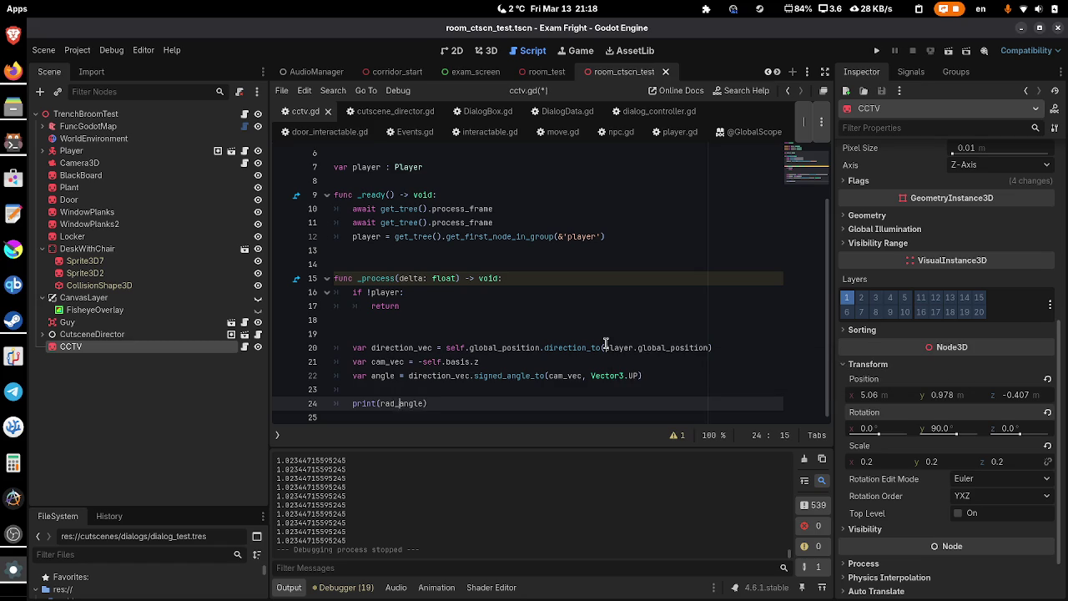
text(_deg)
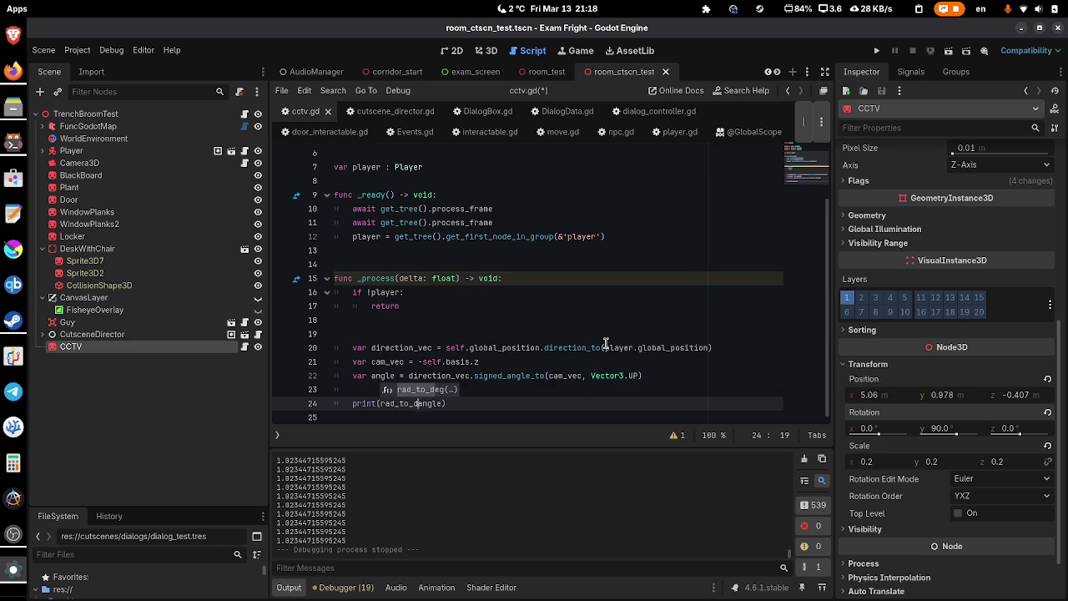
text((angle)
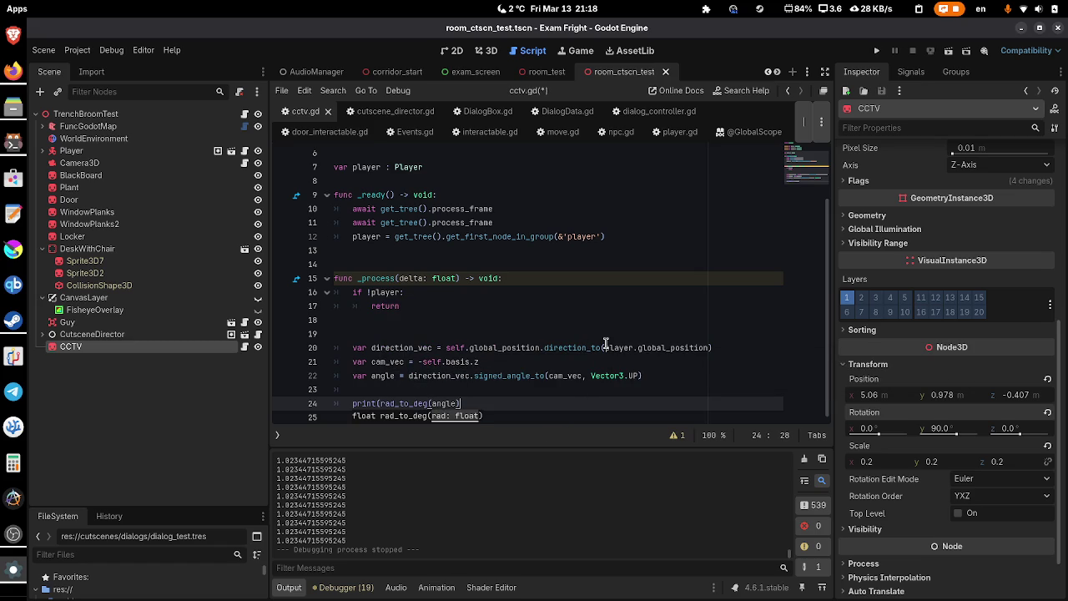
text()))
key(ctrl+s)
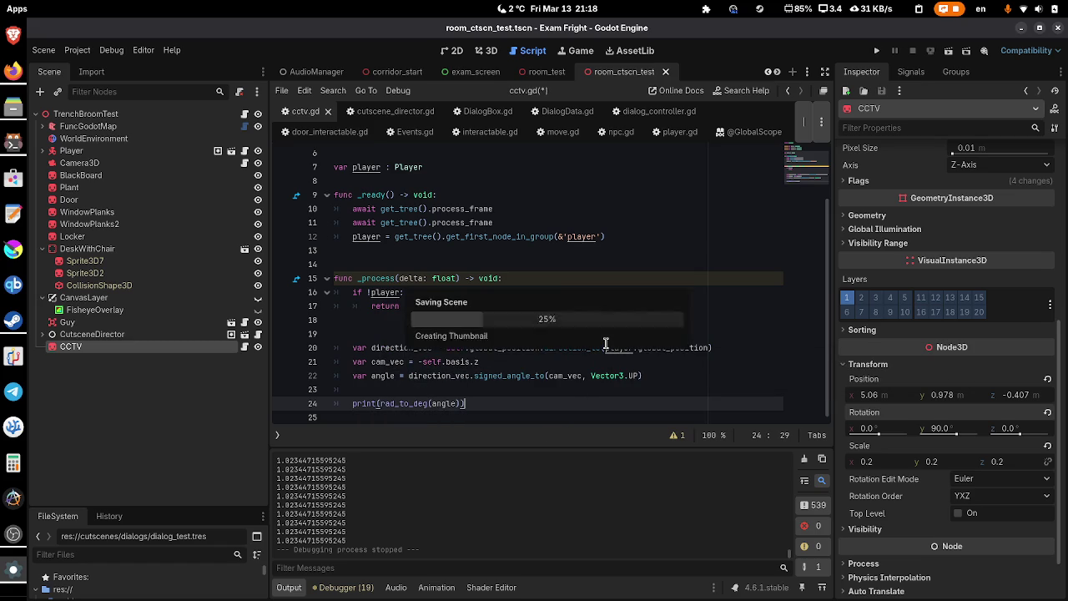
click(947, 52)
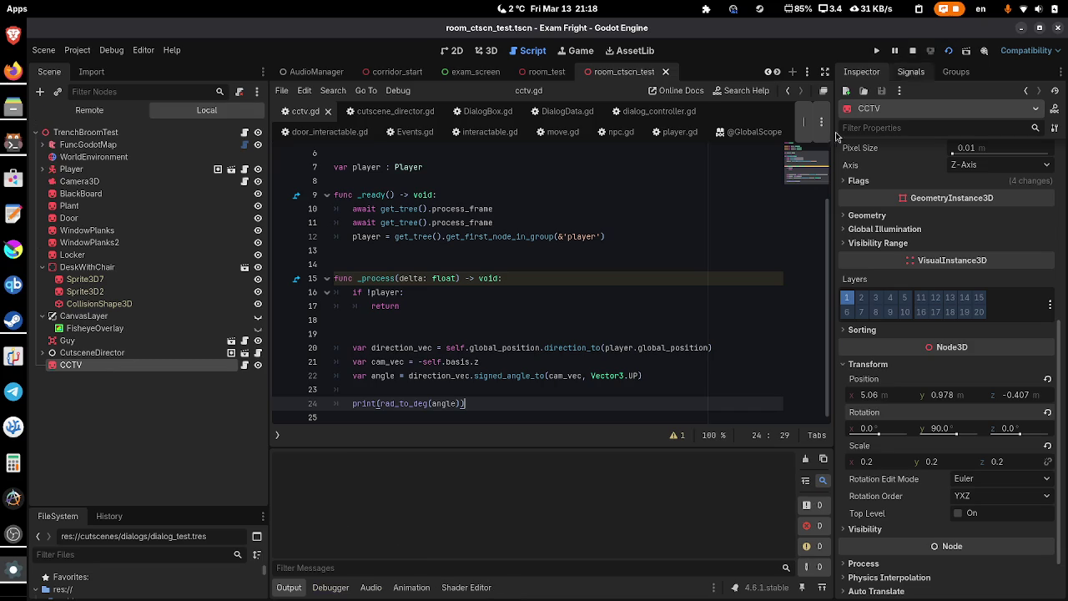
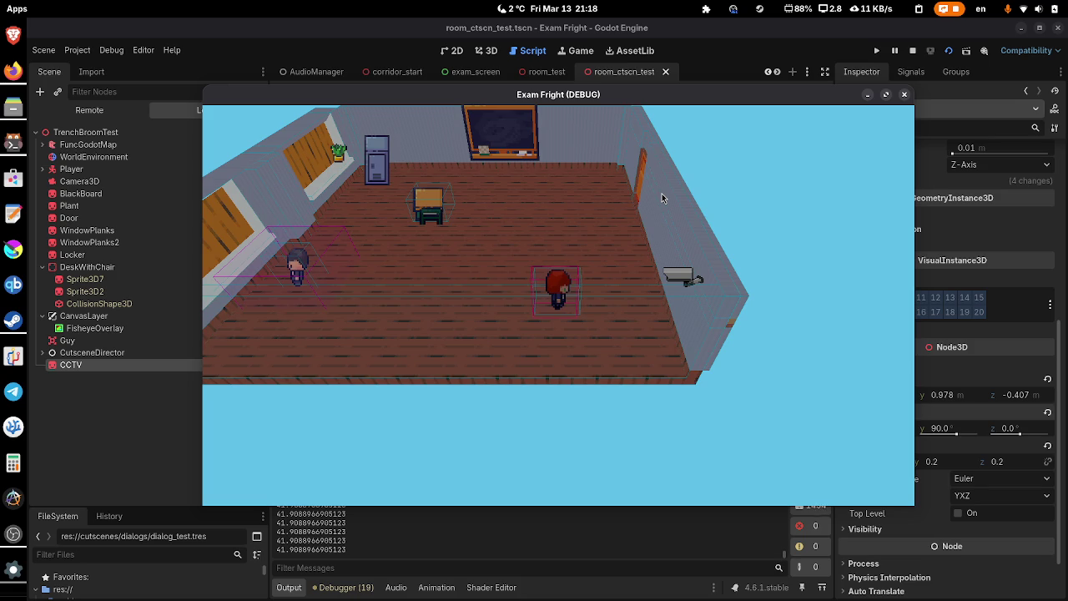
- Stop the game and move the CCTV camera back along Z to -1.439 in the 3D view
click(903, 94)
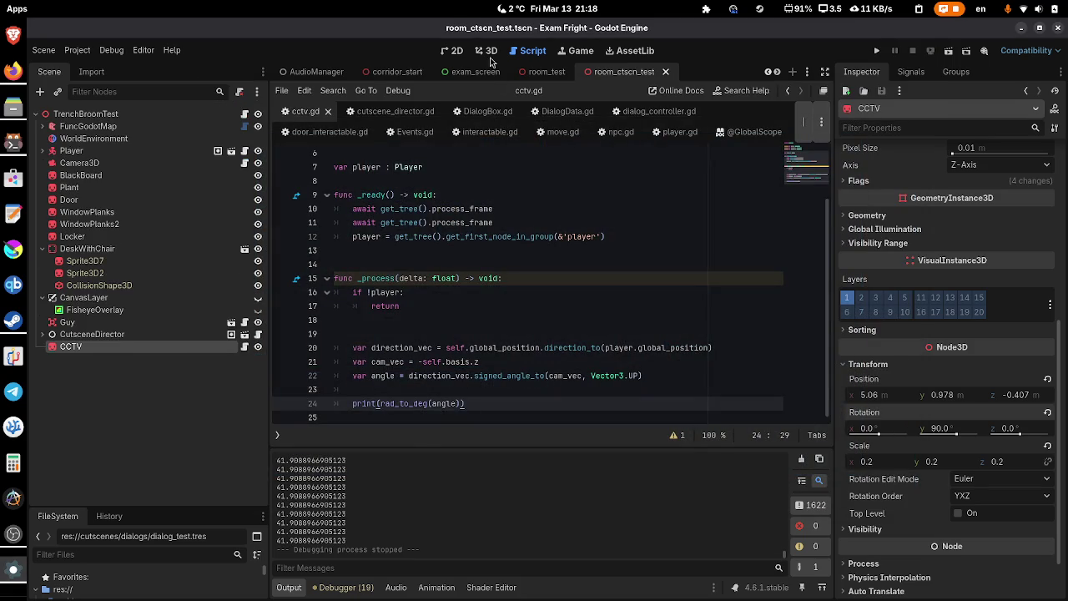
click(487, 51)
mouse_move(721, 339)
mouse_down()
mouse_move(667, 292)
mouse_move(650, 255)
mouse_move(662, 256)
mouse_up()
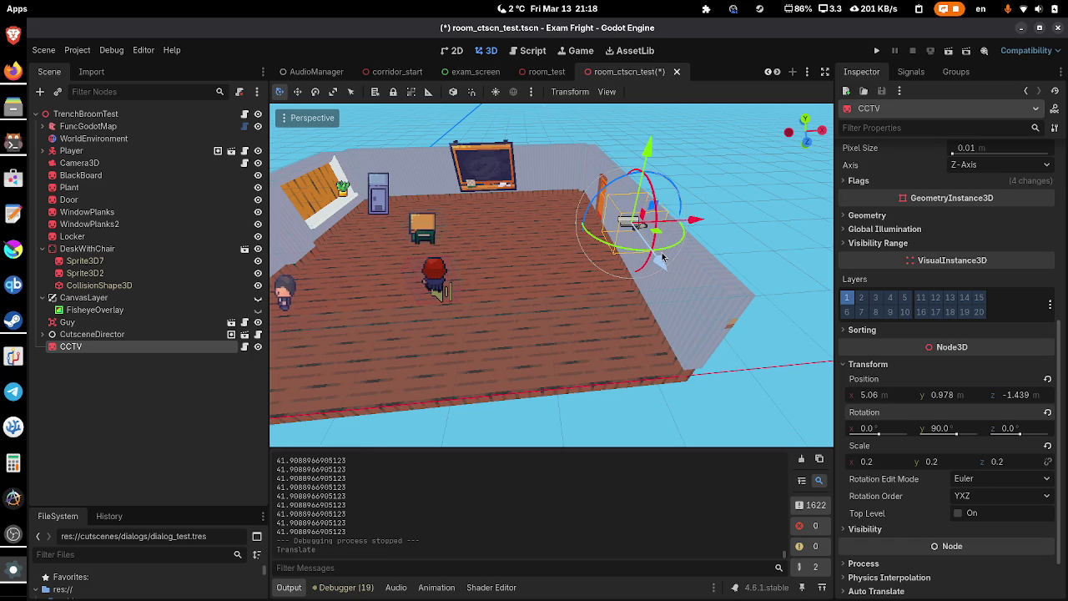
- Save and test-run the scene, then return to the cctv.gd script
click(947, 54)
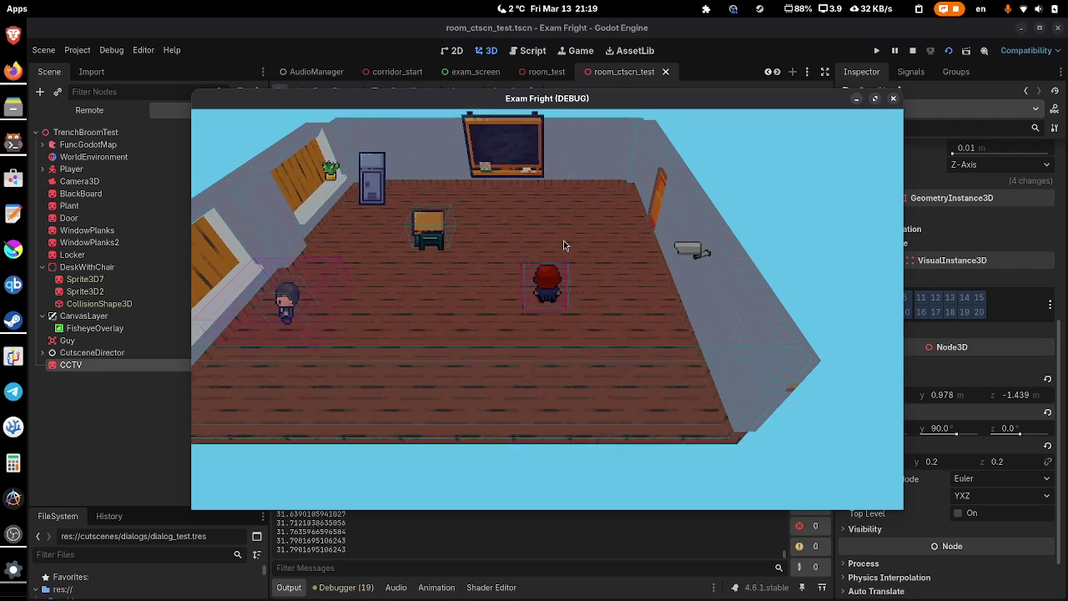
click(913, 50)
click(533, 50)
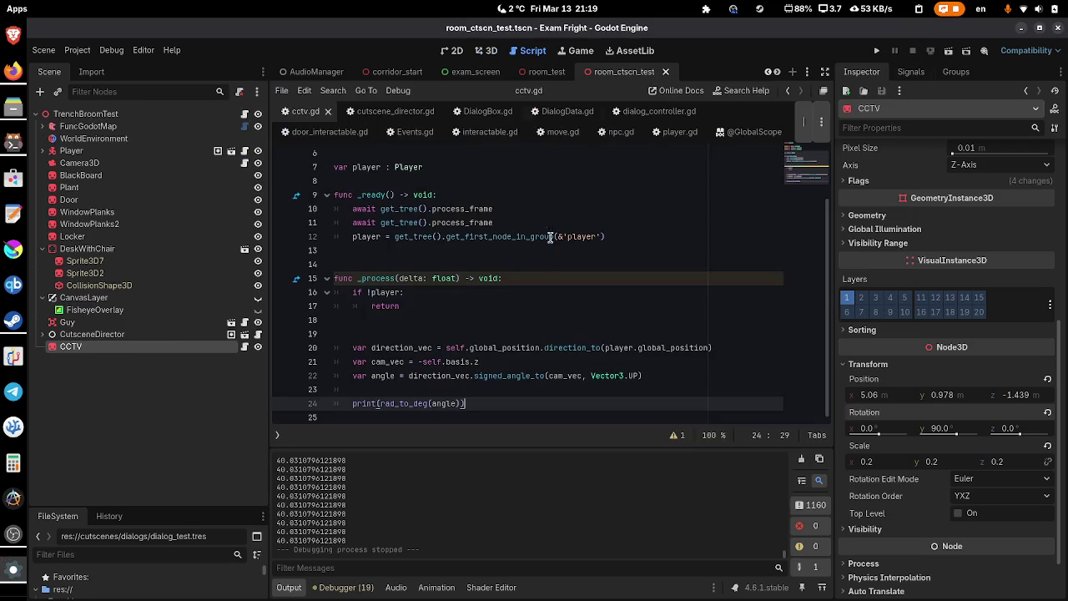
- Duplicate the signed_angle_to line and comment out the original
click(355, 387)
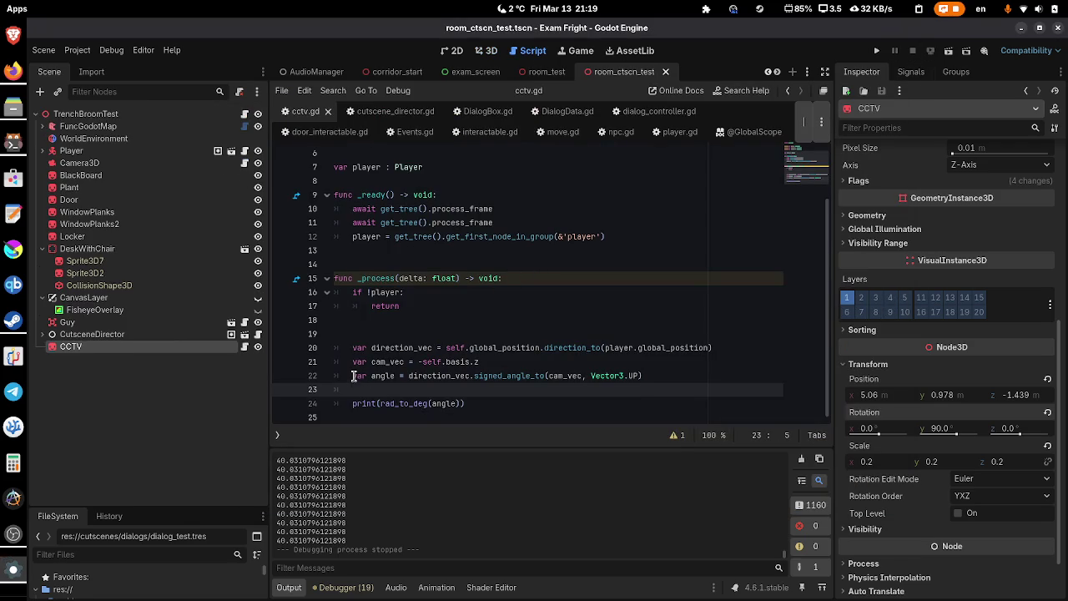
triple_click(352, 376)
key(BackSpace)
text(v)
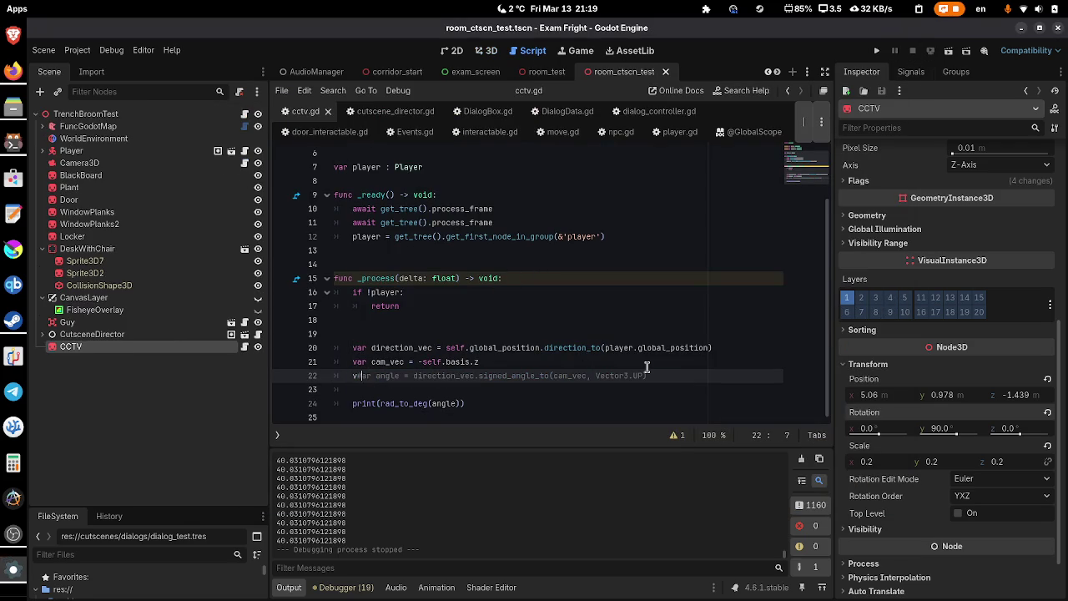
key(BackSpace)
key(ctrl+k)
key(ctrl+shift+d)
key(ctrl+k)
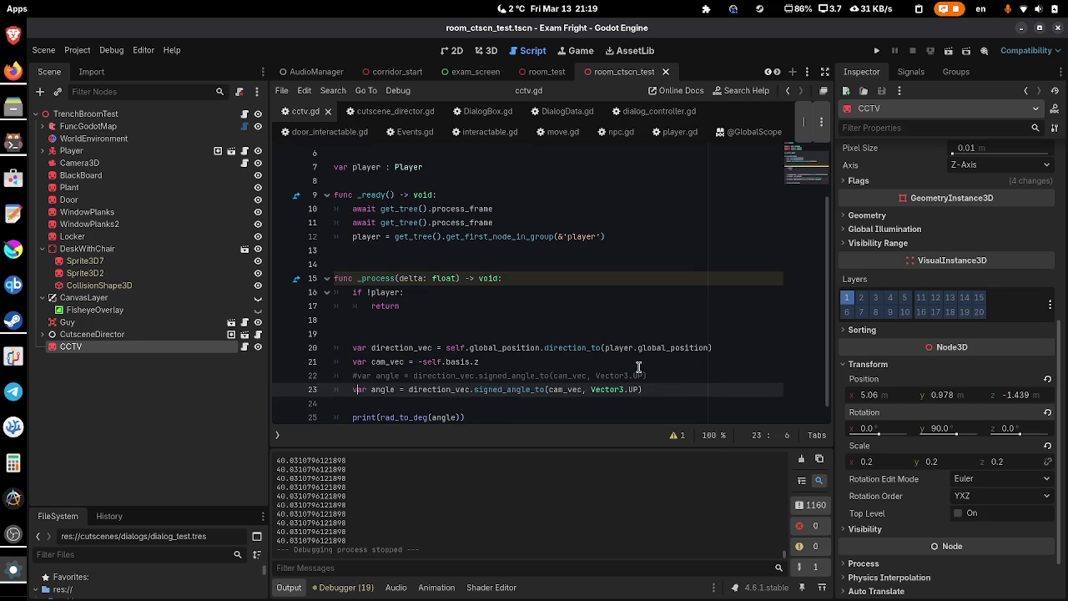
- Change the copy to angle_to(cam_vec) without the up-axis argument, save, and test-run it
key(Right)
key(Right)
key(Right)
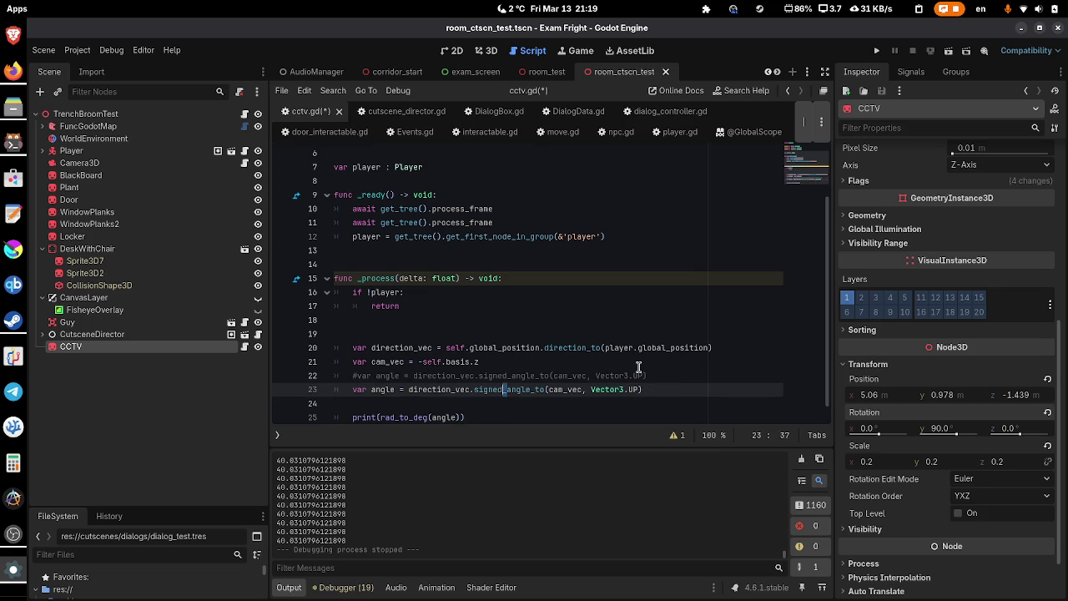
key(BackSpace)
key(BackSpace)
key(BackSpace)
key(ctrl+s)
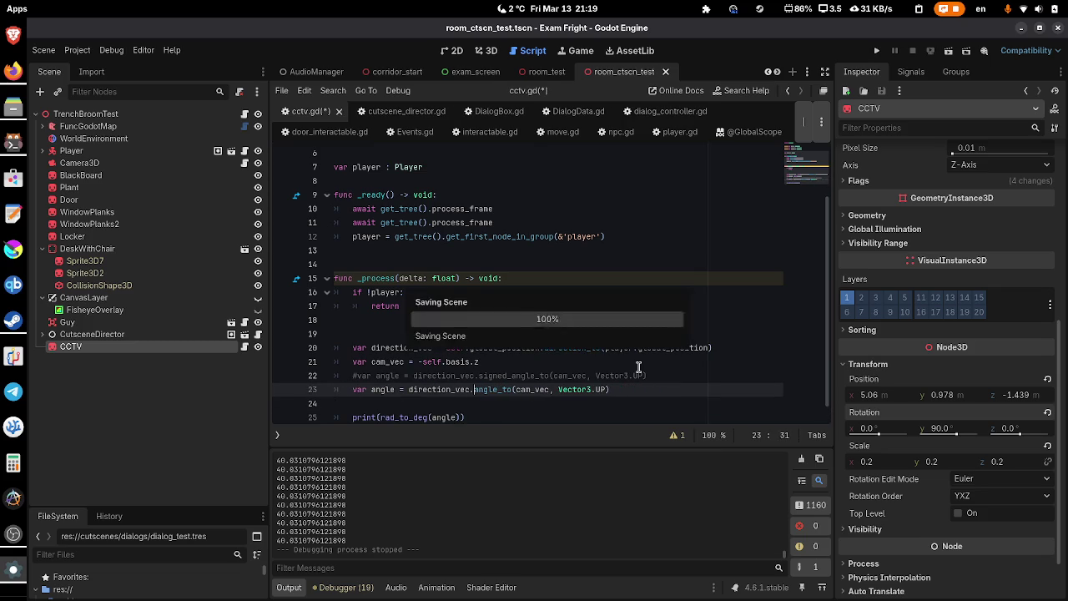
double_click(589, 389)
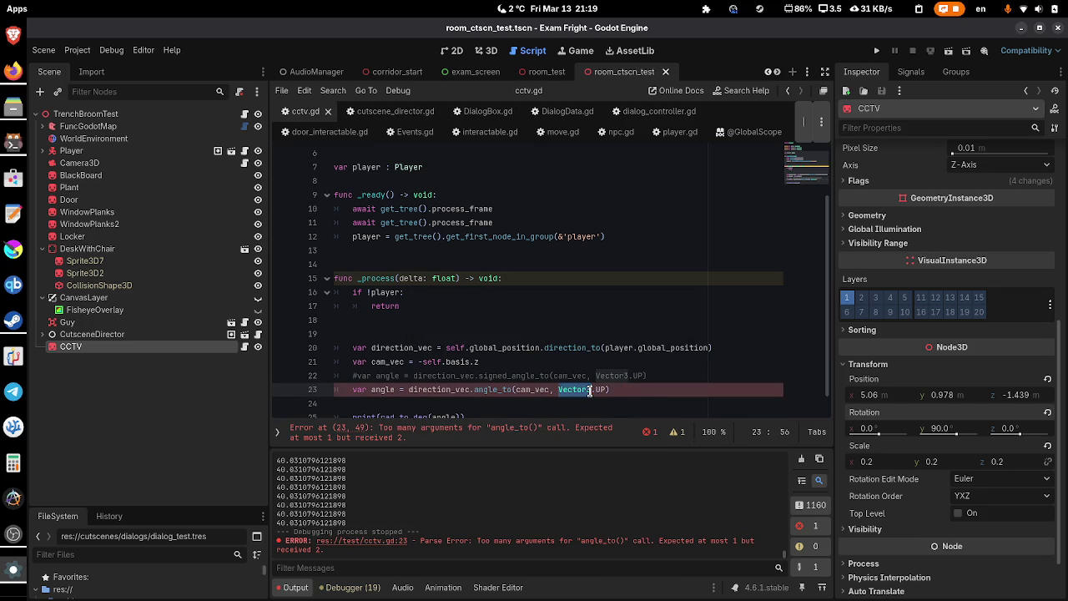
key(BackSpace)
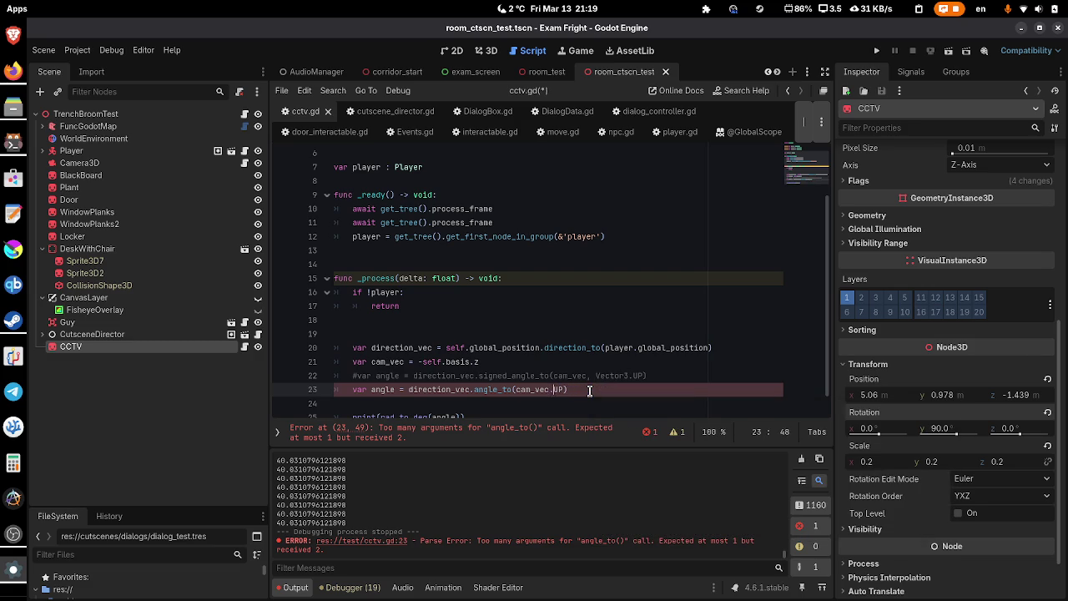
key(Right)
key(Right)
key(F6)
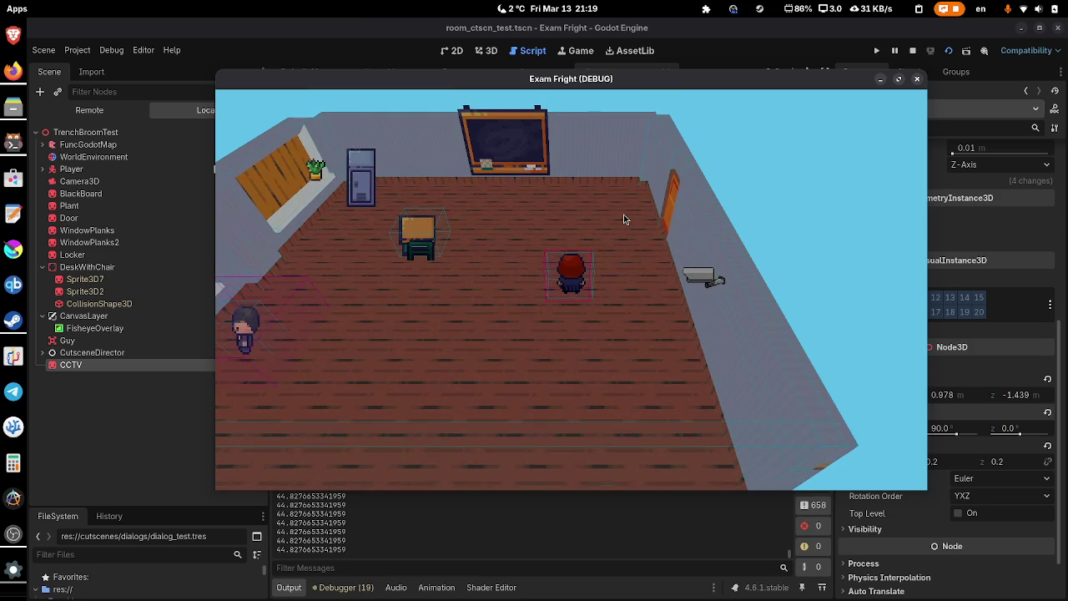
click(918, 79)
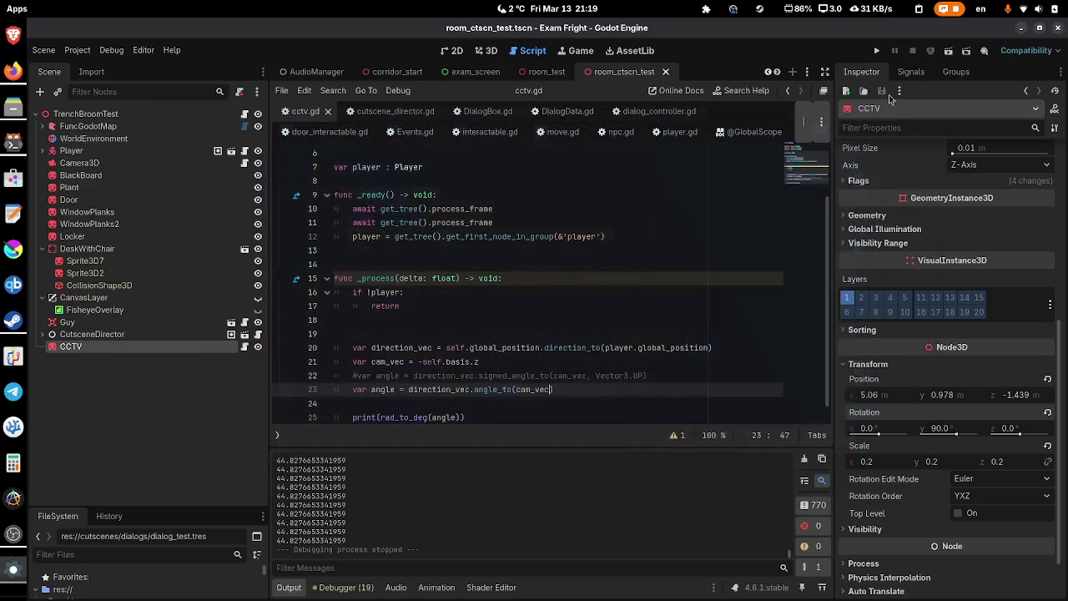
- Delete the print debugging statement below the angle calculation
scroll(611, 311, down, 1)
scroll(605, 334, up, 2)
scroll(609, 313, down, 2)
click(571, 396)
click(665, 369)
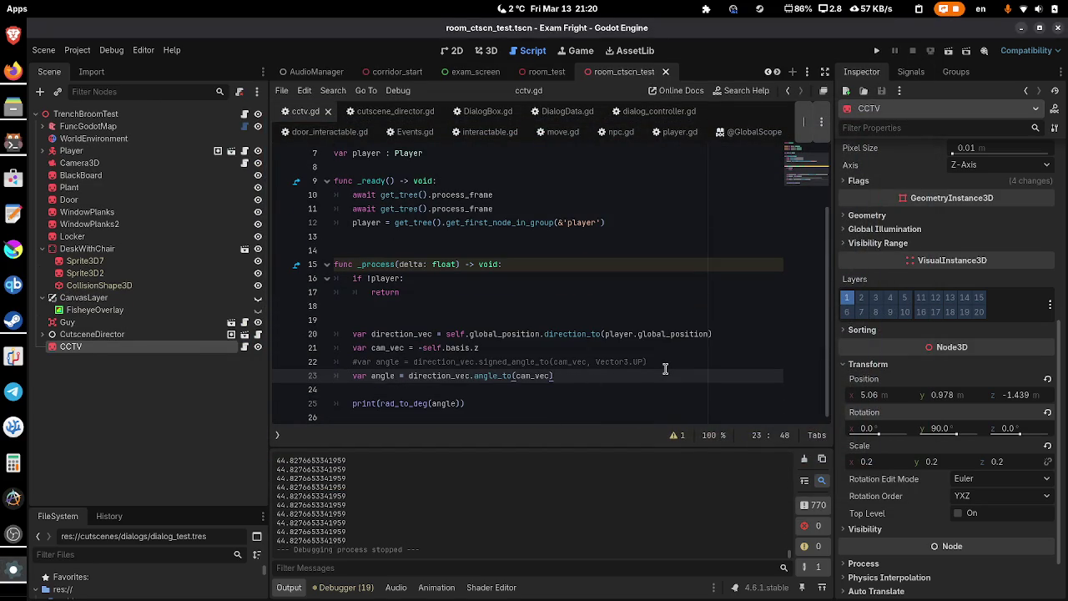
key(Down)
key(Down)
key(shift+Home)
key(BackSpace)
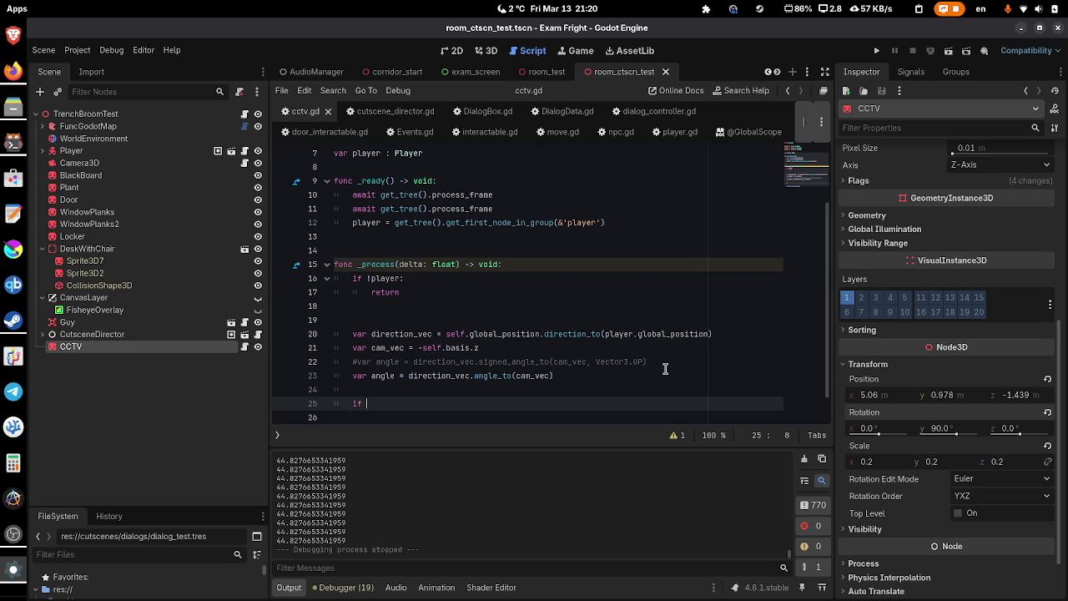
- Add an if branch setting texture to away when angle > PI/4.0
text(angle)
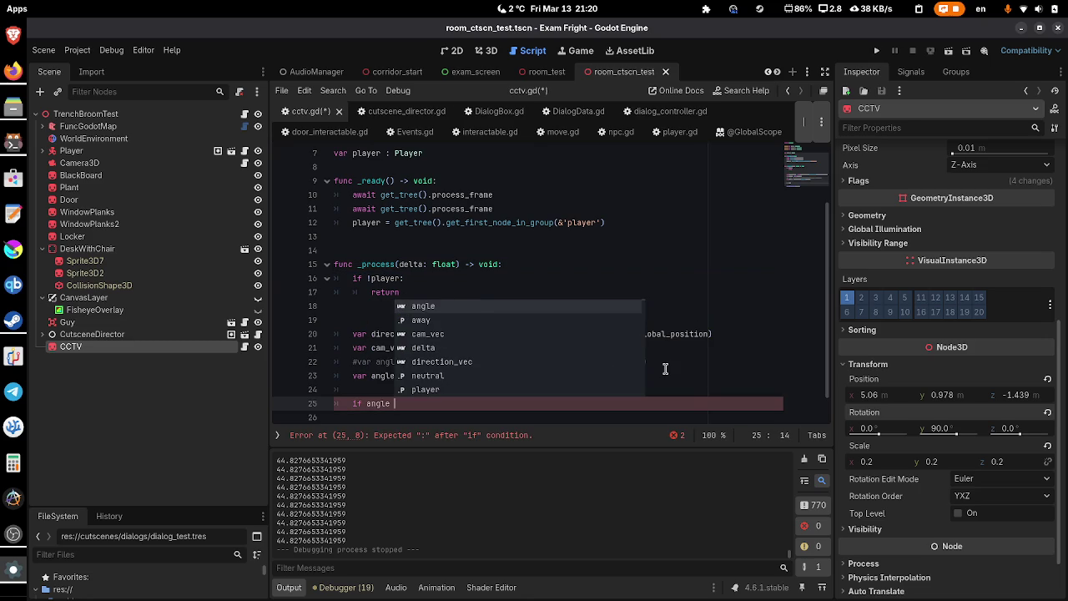
text(>)
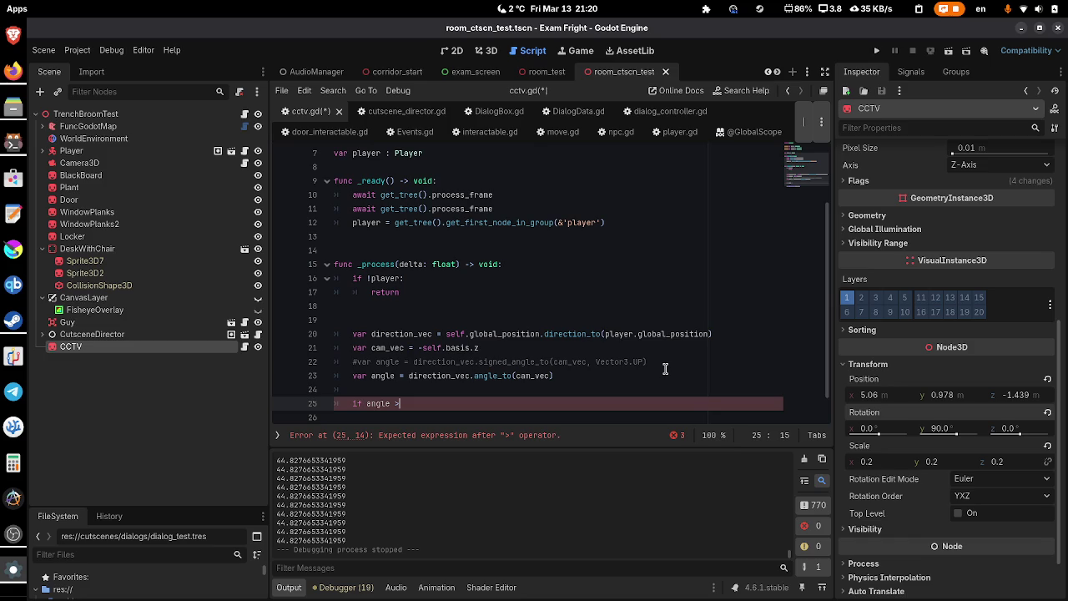
text( PI /)
key(Left)
key(Left)
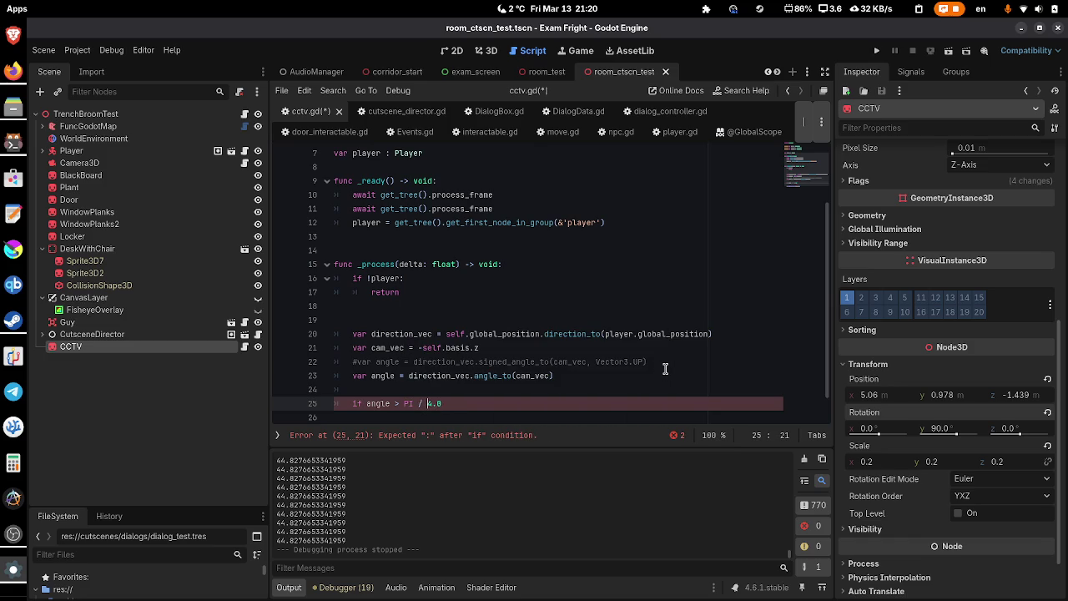
key(Right)
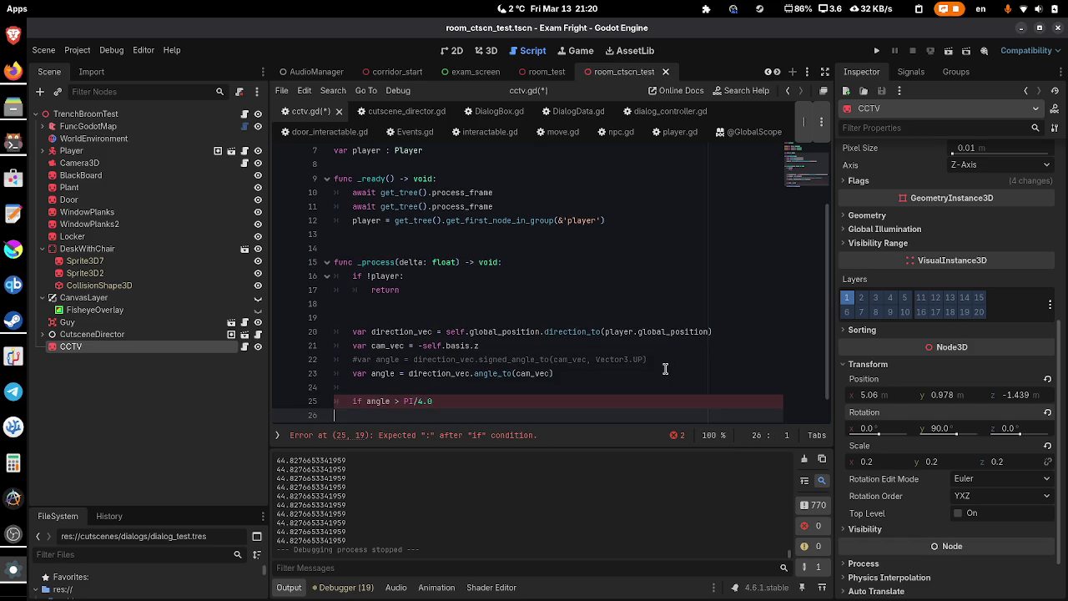
text(:)
key(Return)
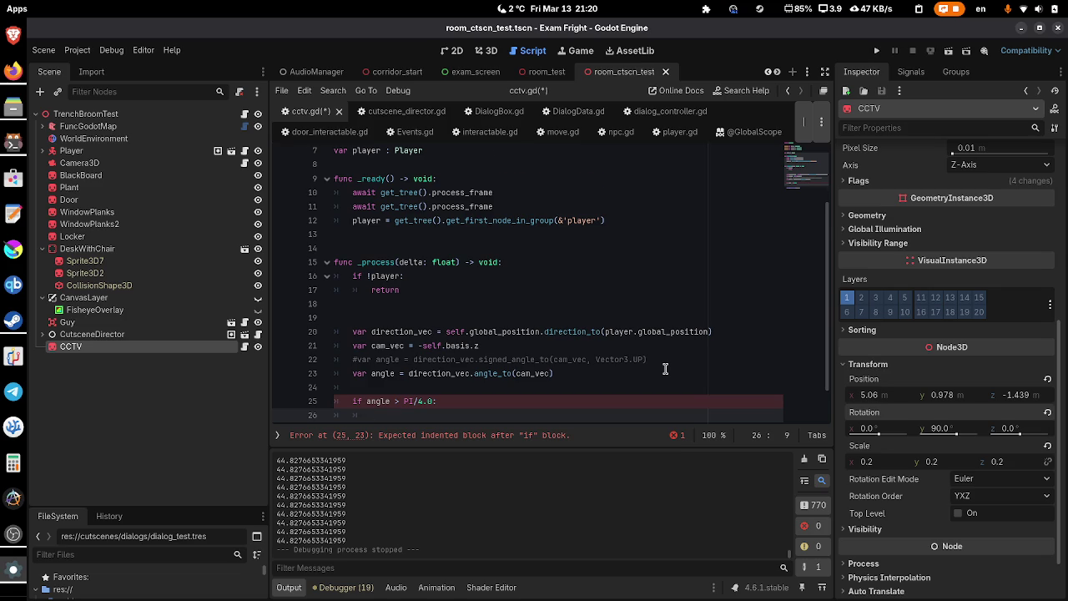
scroll(665, 368, down, 1)
text(self.texture =)
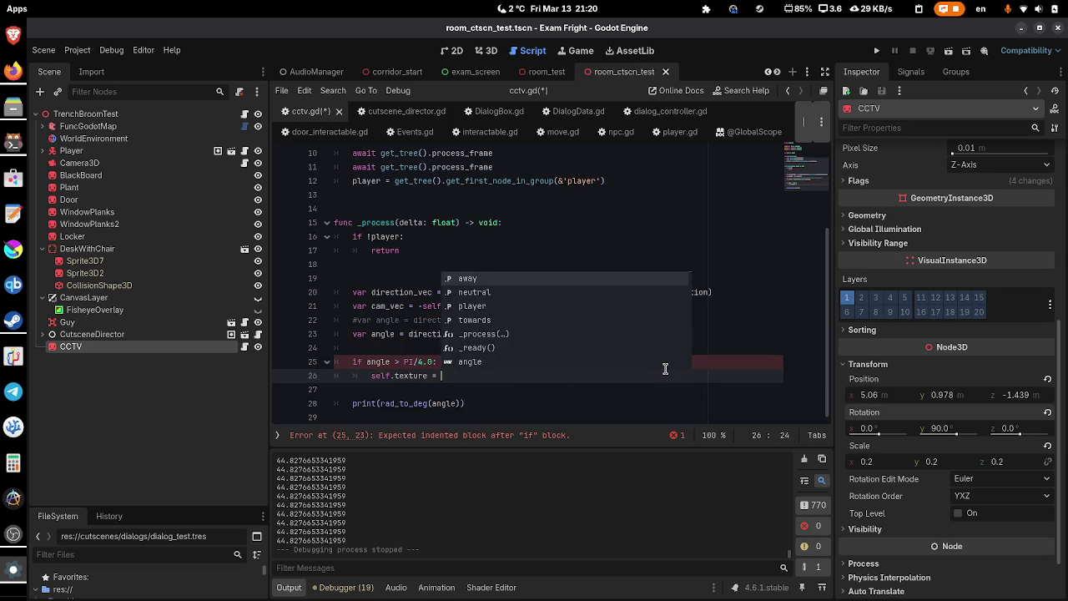
key(Return)
key(Return)
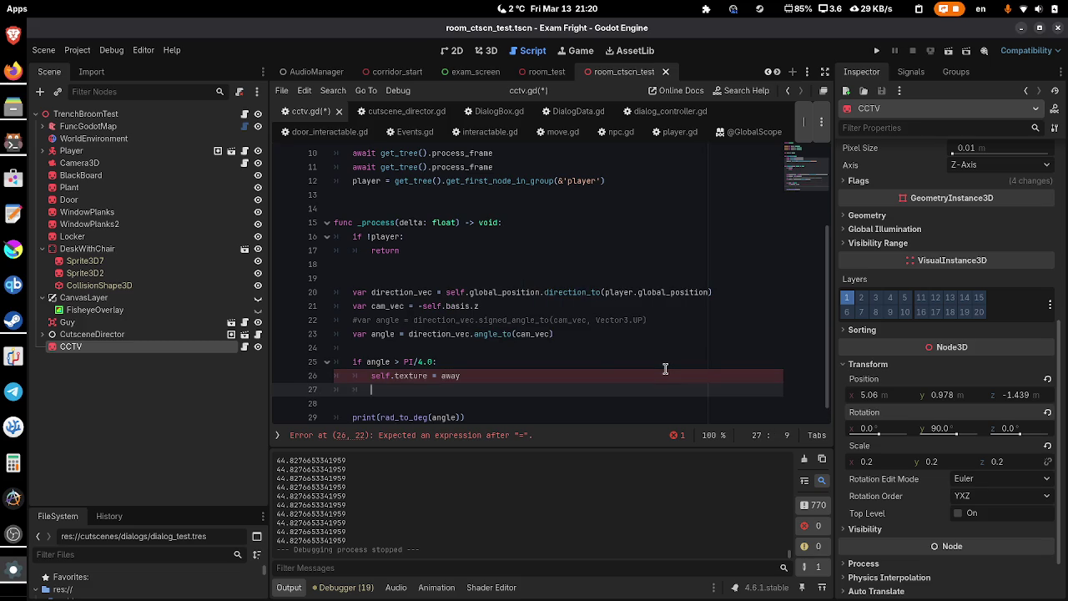
- Add an elif branch setting self.texture to towards when angle < PI/6.0
text(elif angle < P)
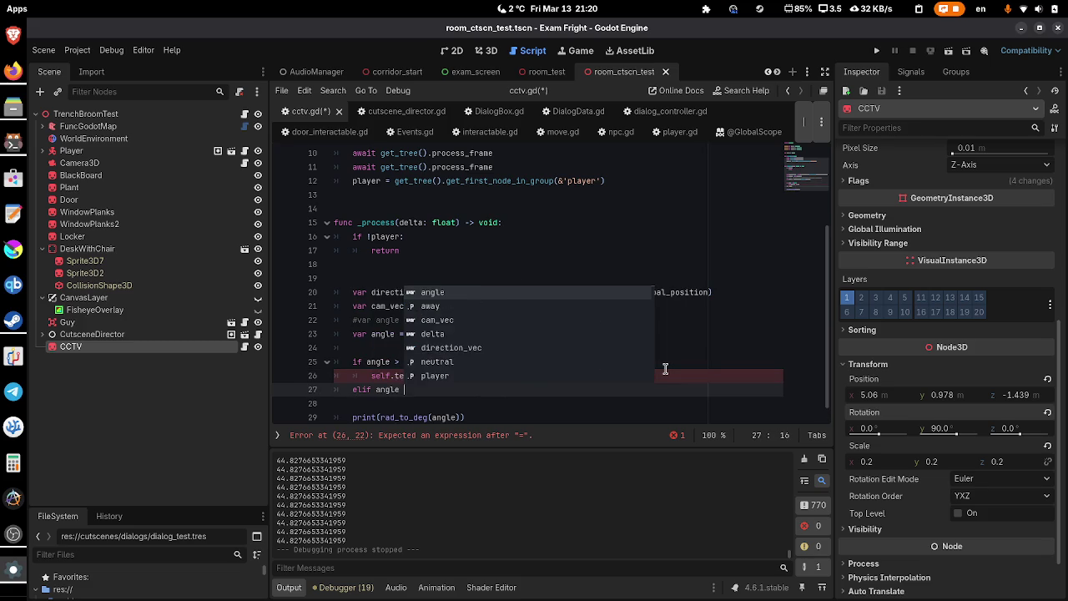
text(I /)
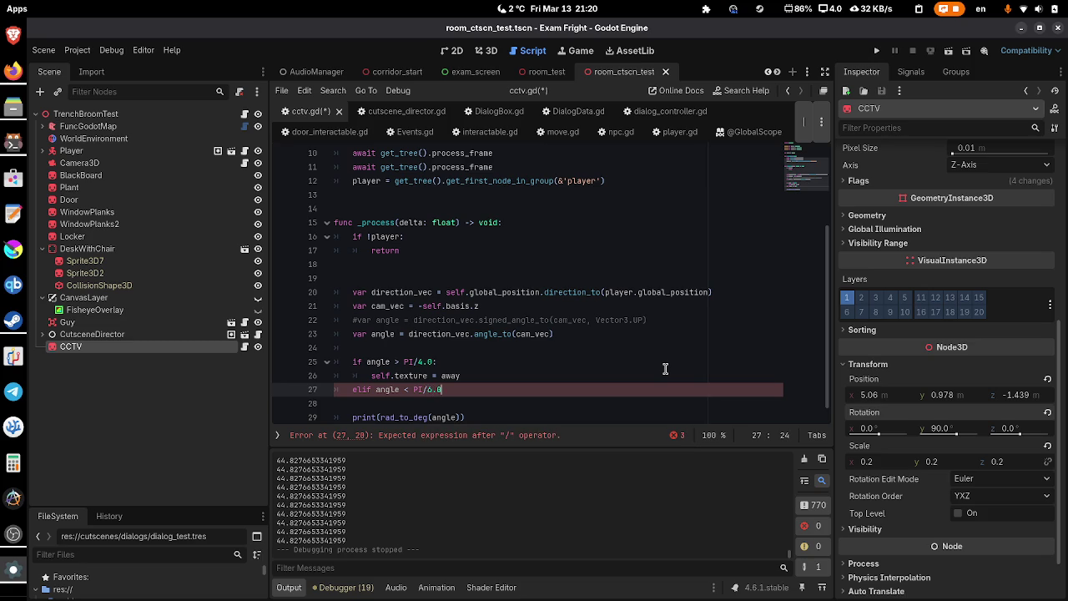
text(:)
key(Return)
text(self.)
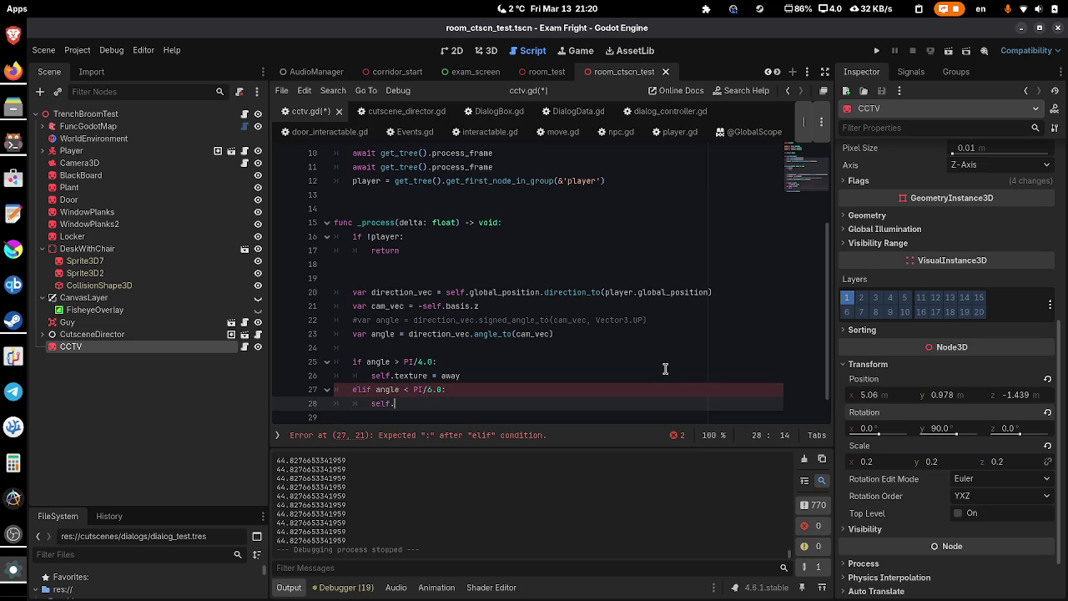
text(tex)
key(Return)
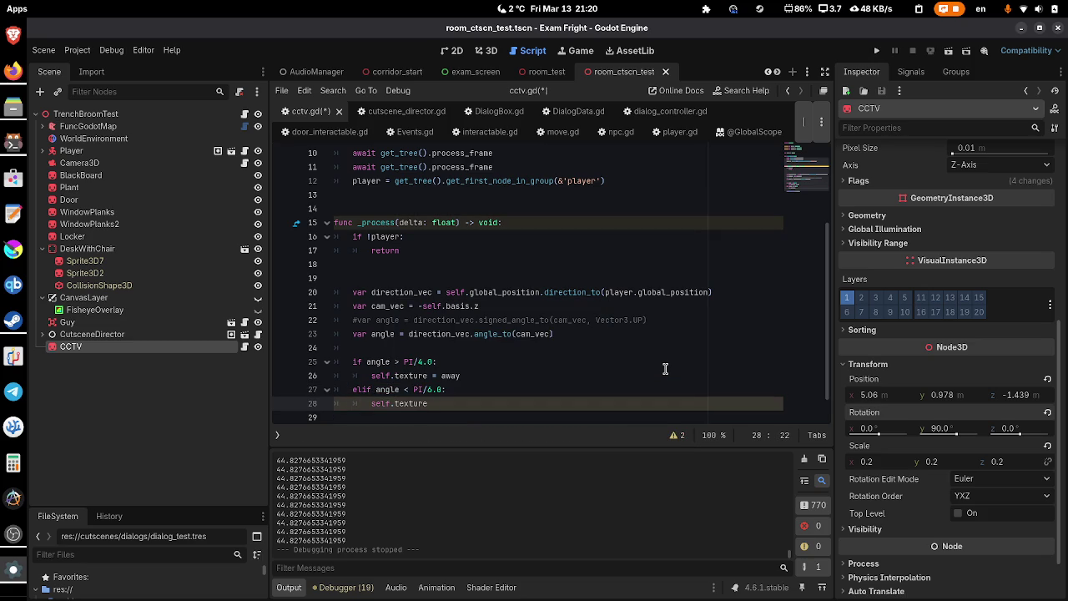
text(=)
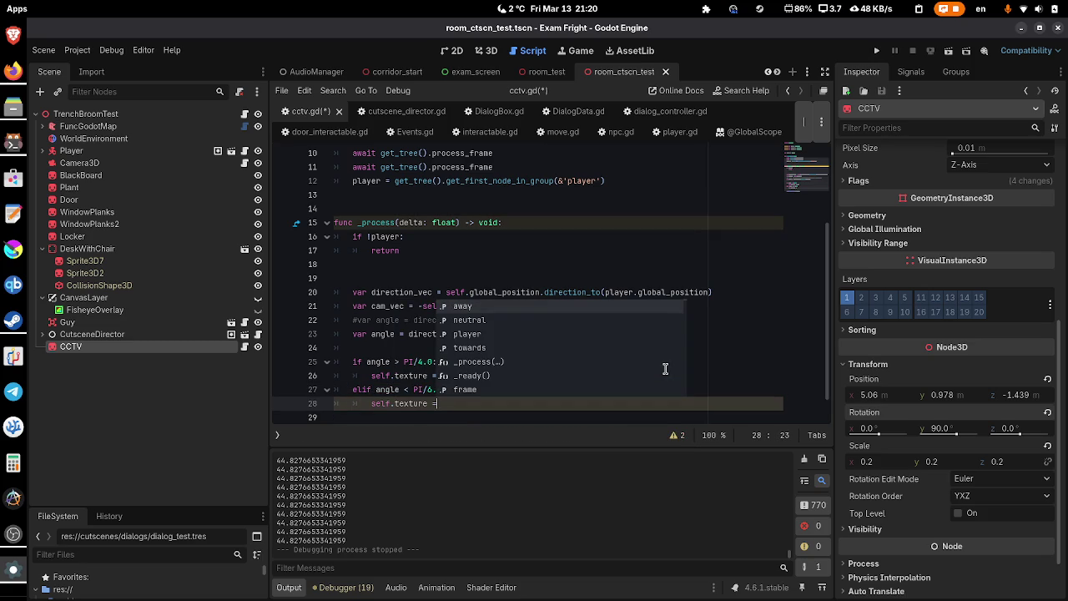
text( t)
key(Return)
key(Down)
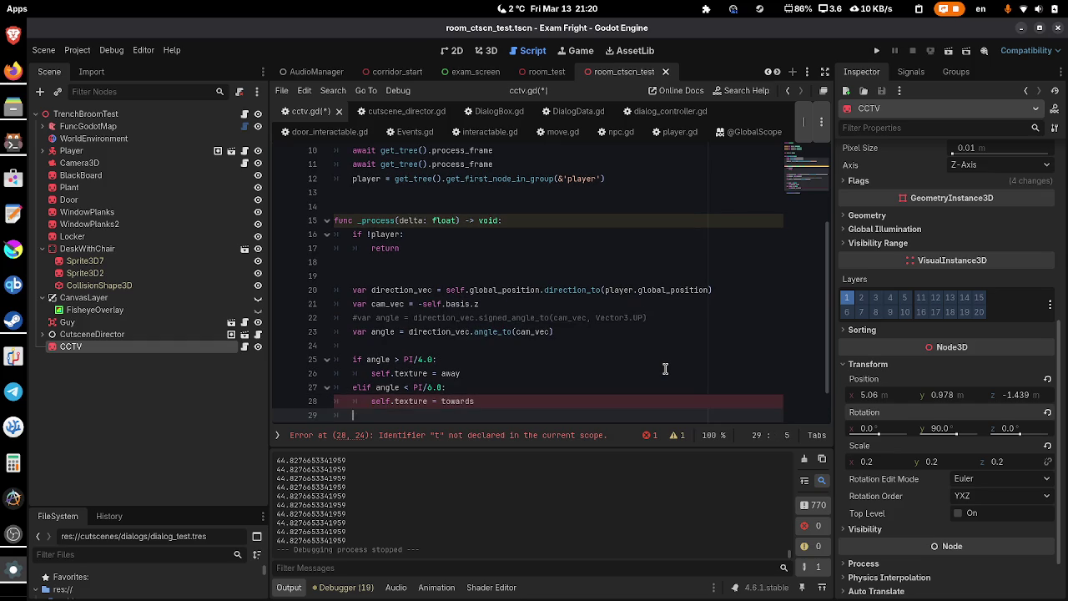
- Add an else branch assigning self.texture = neutral, save cctv.gd, and run the game
text(else:)
key(Return)
text(.texture = neutral)
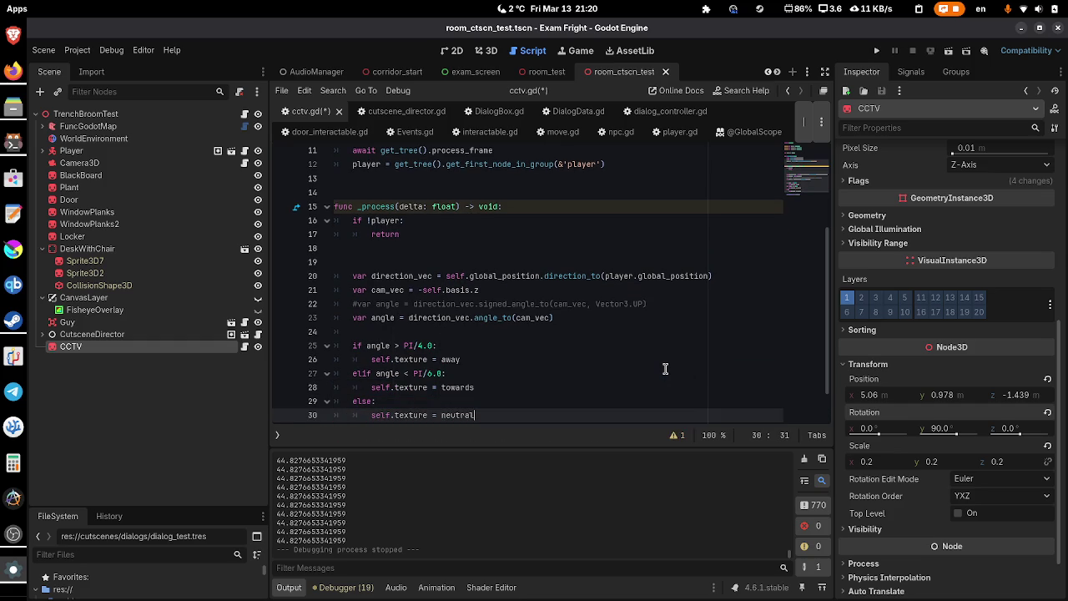
scroll(667, 369, down, 1)
key(ctrl+s)
click(965, 51)
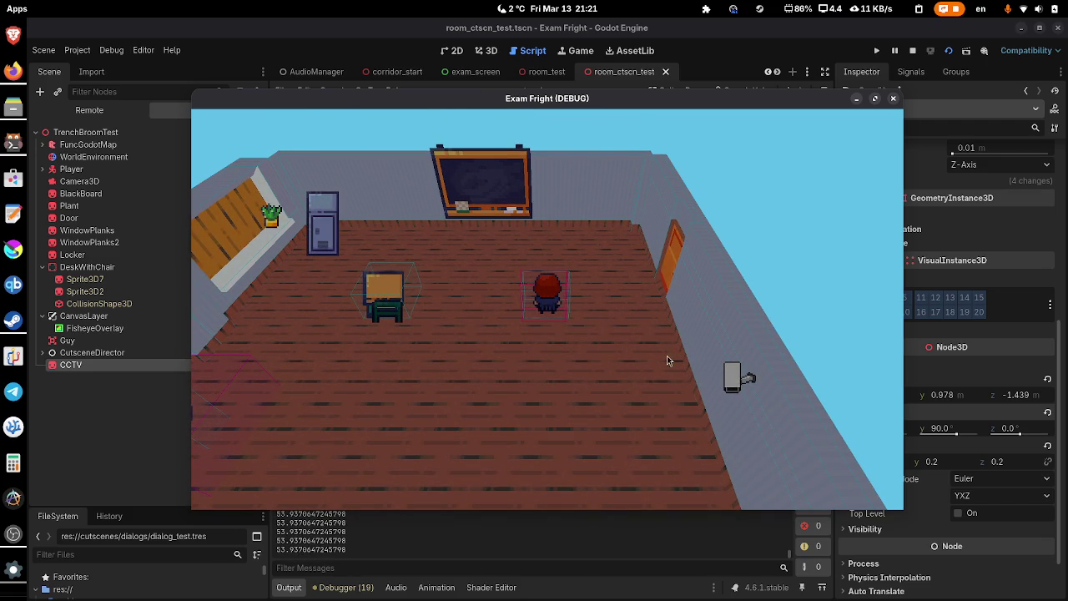
- Rerun the scene twice with F6 to watch the CCTV textures, then show the room's 3D view
click(528, 537)
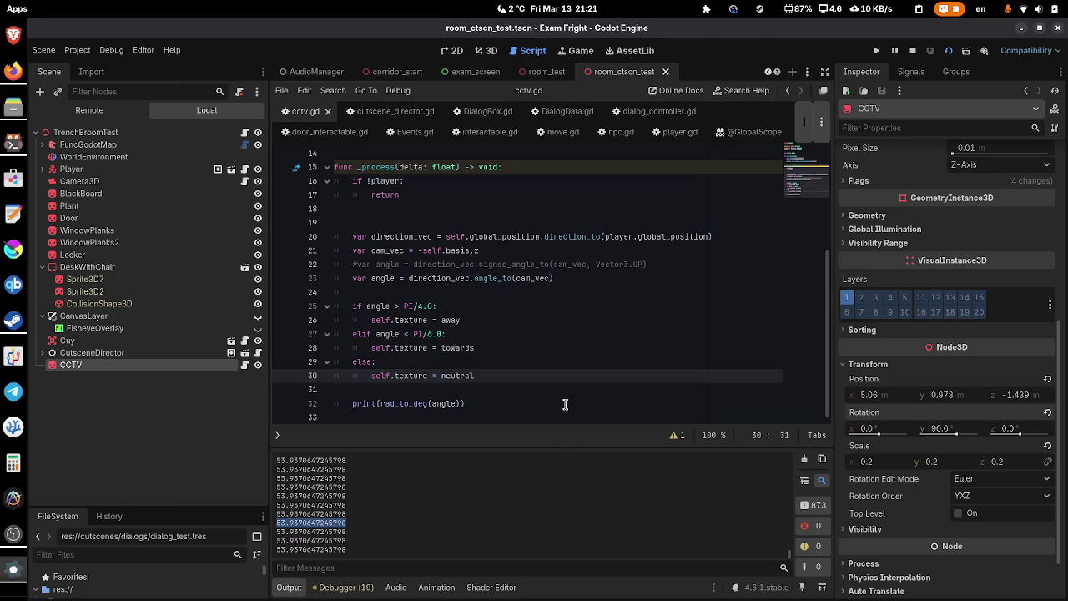
click(545, 358)
key(F6)
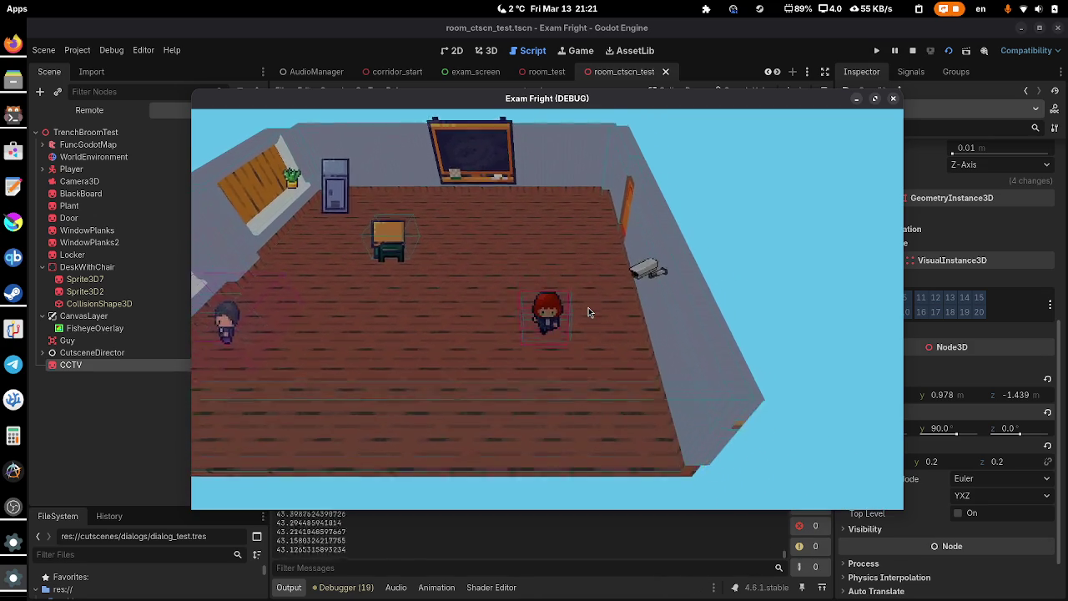
click(892, 99)
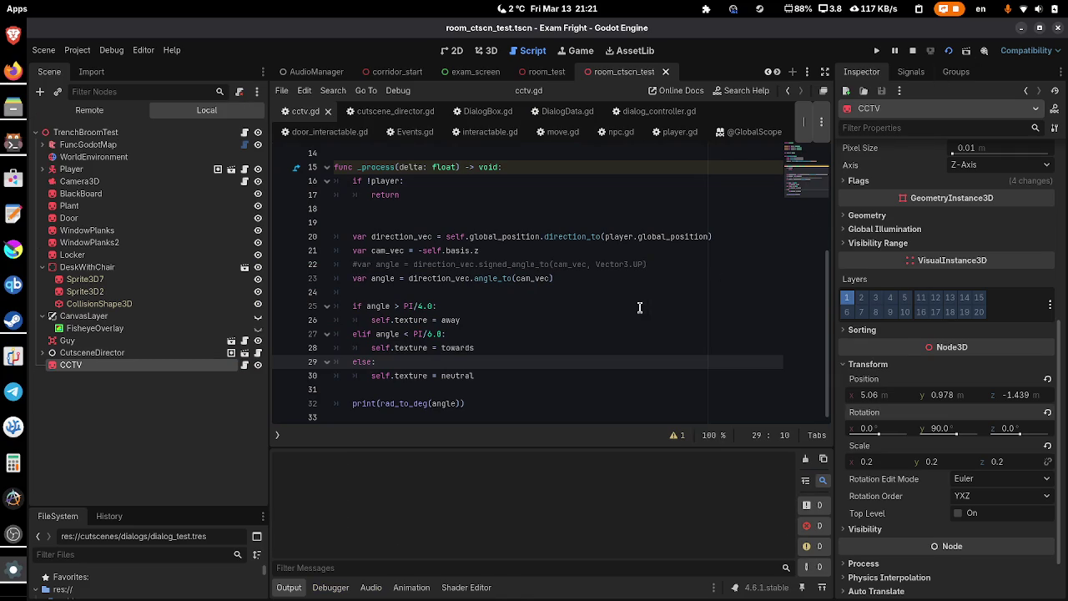
key(F6)
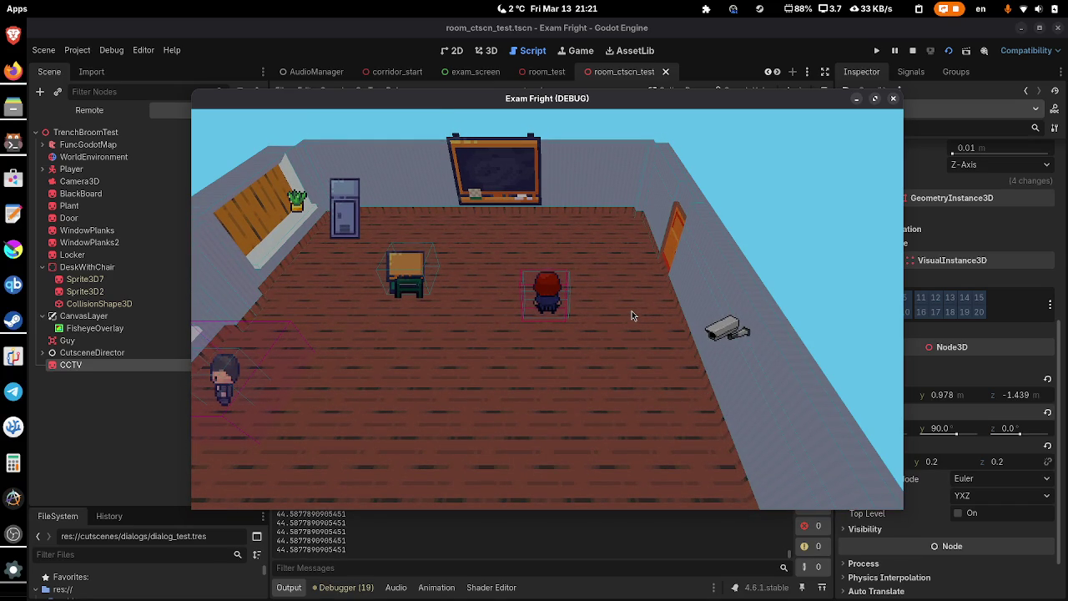
click(518, 550)
click(486, 50)
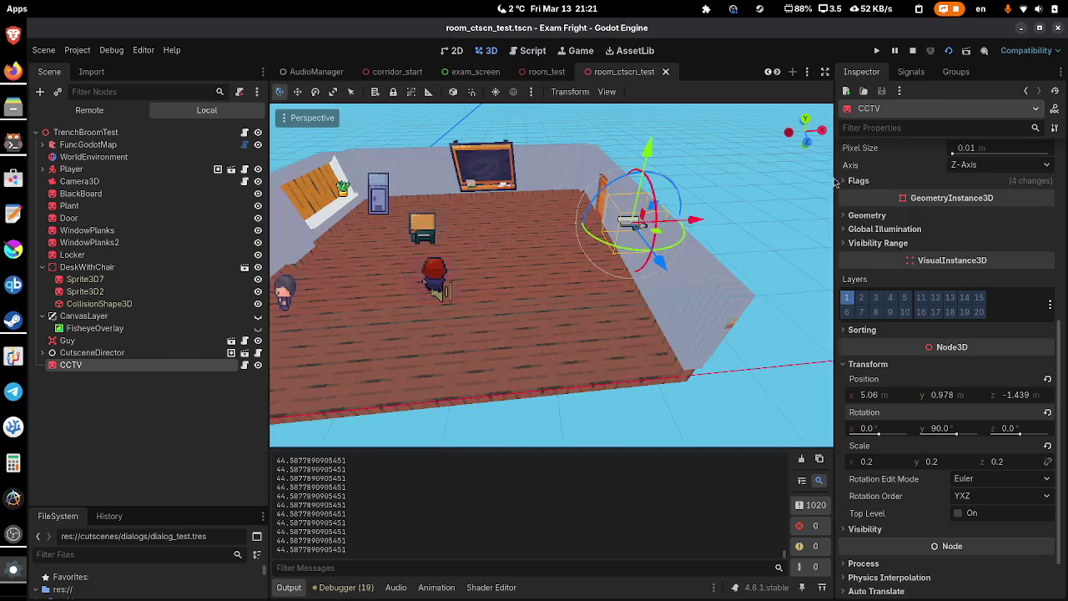
- Swap the textures so line 26 uses towards and line 28 uses away
scroll(1013, 221, up, 5)
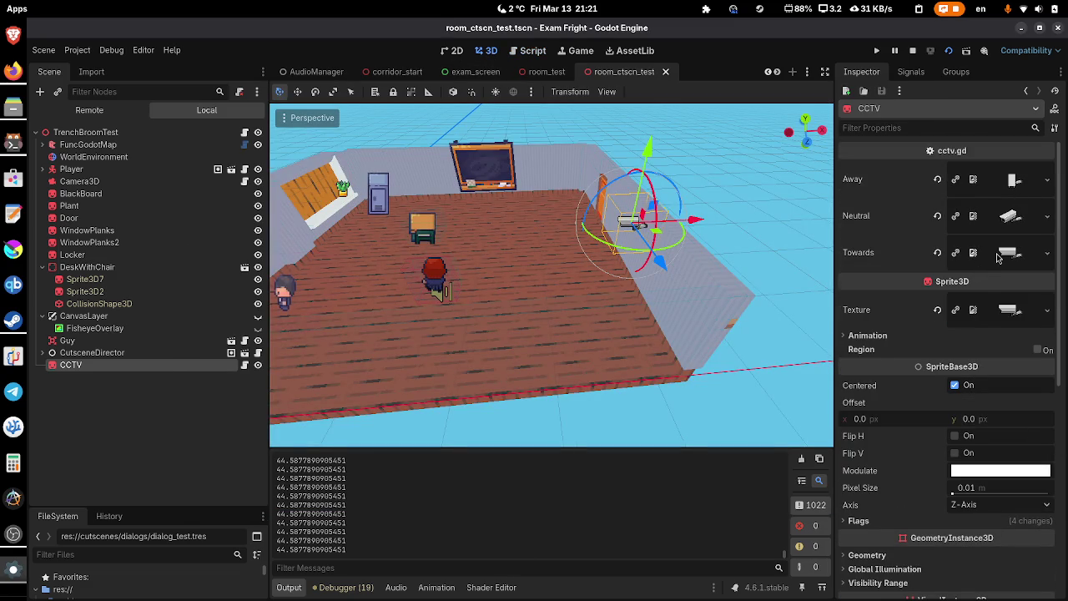
click(532, 51)
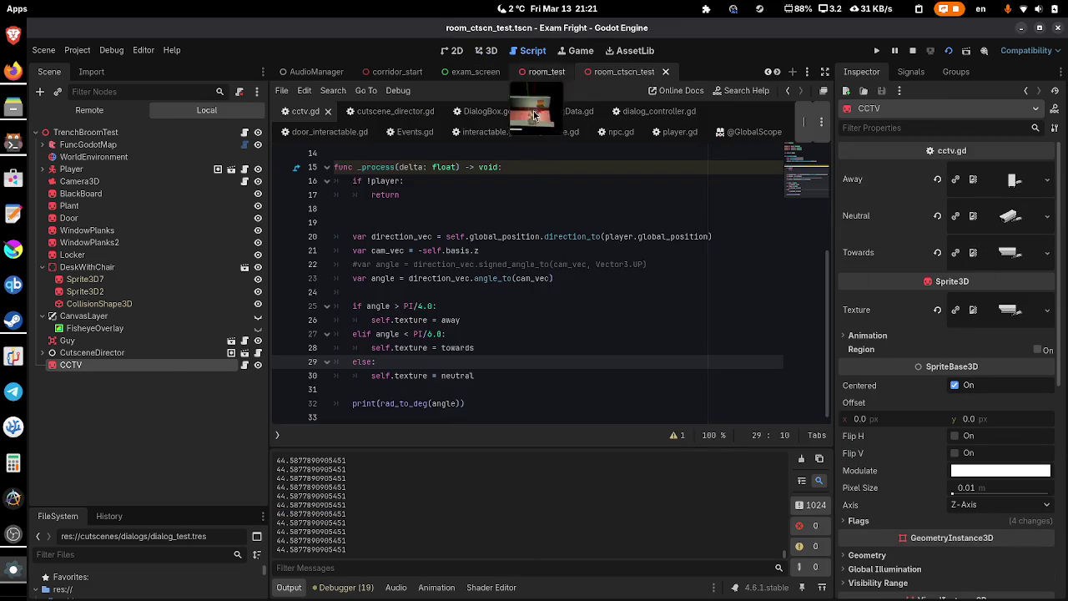
double_click(500, 320)
scroll(499, 319, up, 1)
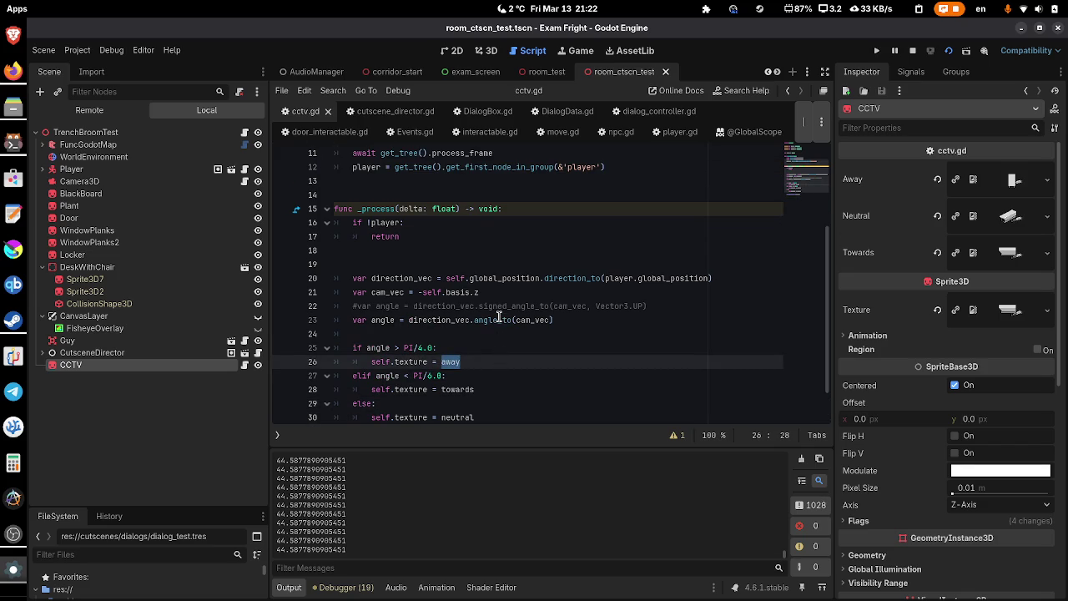
click(559, 361)
text(to)
key(Return)
scroll(499, 320, down, 1)
double_click(457, 347)
text(awa)
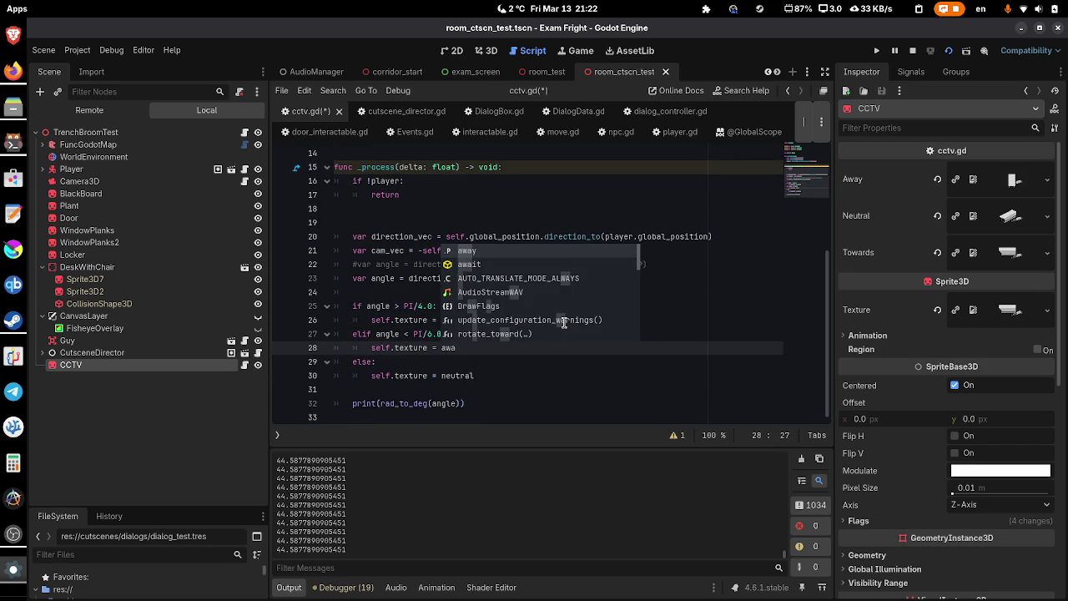
key(Return)
- Save cctv.gd and restart the game to test the swapped textures
click(440, 334)
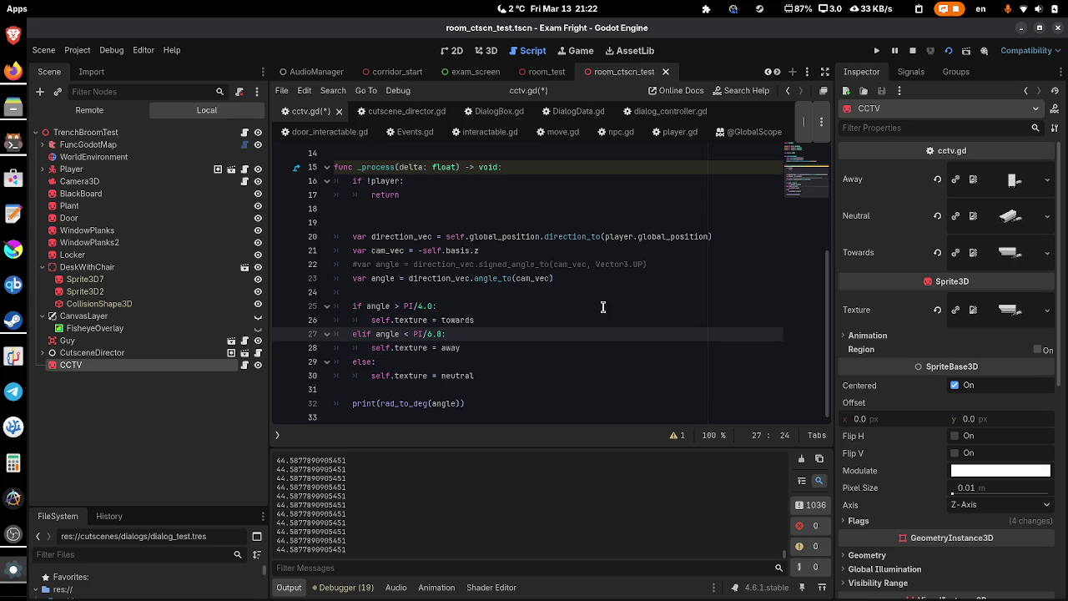
key(ctrl+s)
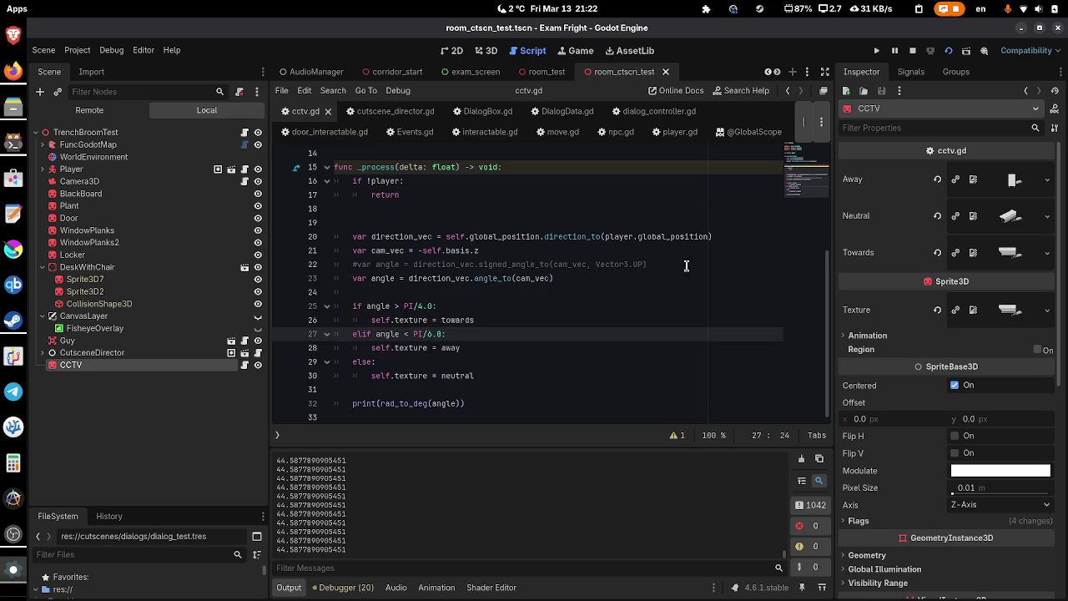
click(912, 50)
click(947, 50)
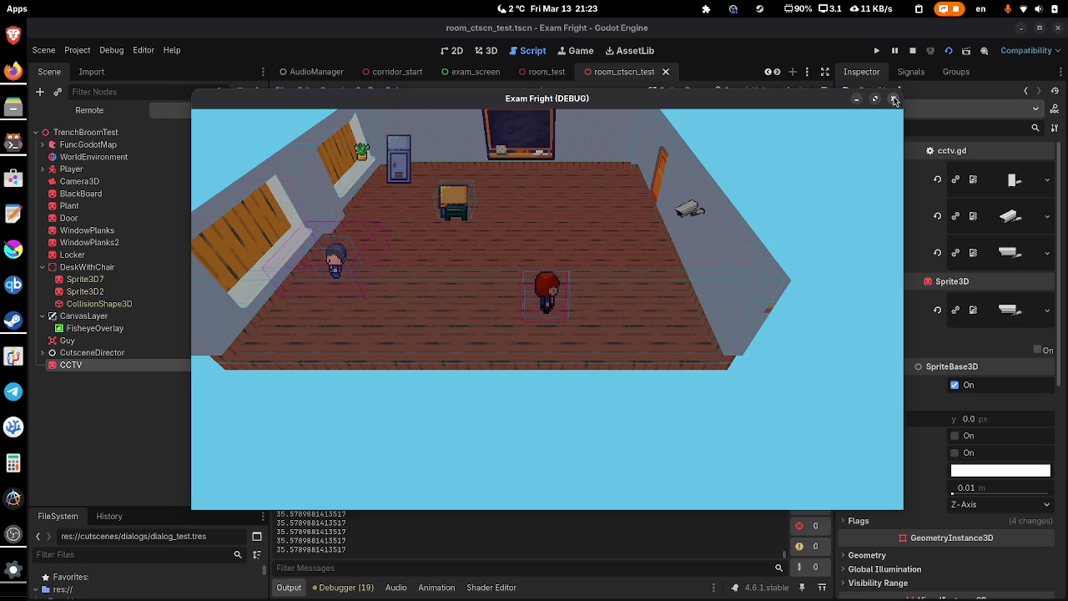
- Close the Exam Fright (DEBUG) window to end the test run
click(894, 100)
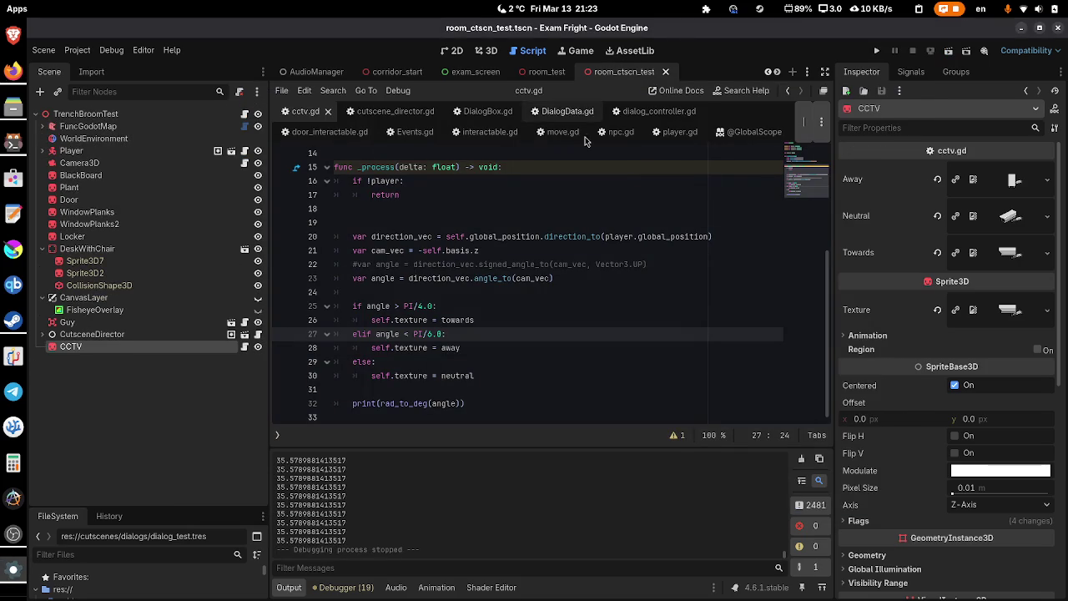
- Append 'and angle > PI/8.0' to the elif condition and save cctv.gd
key(ctrl+s)
text(and )
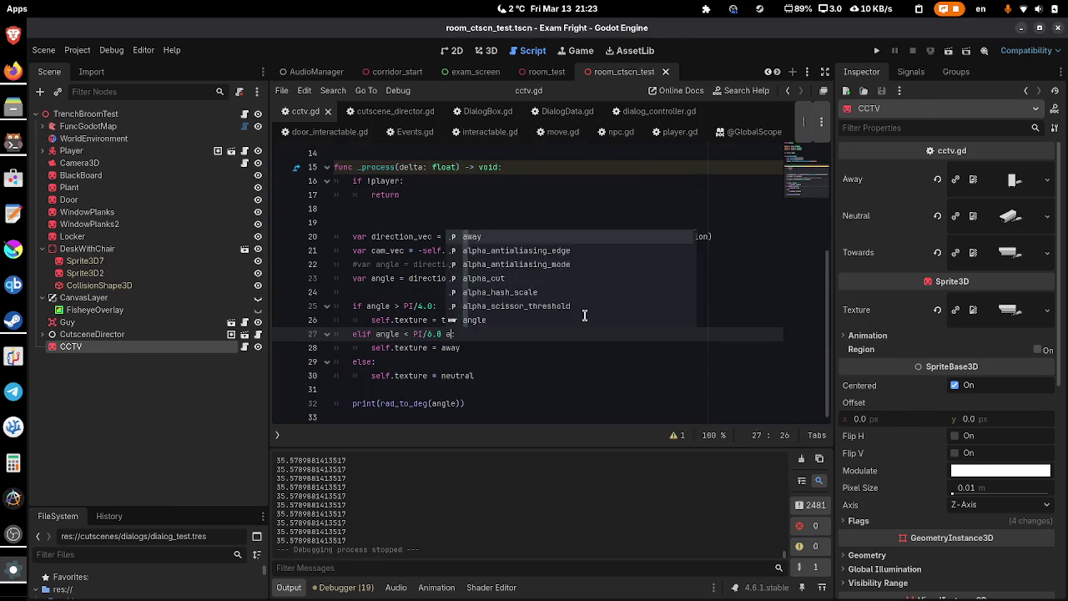
text(angle )
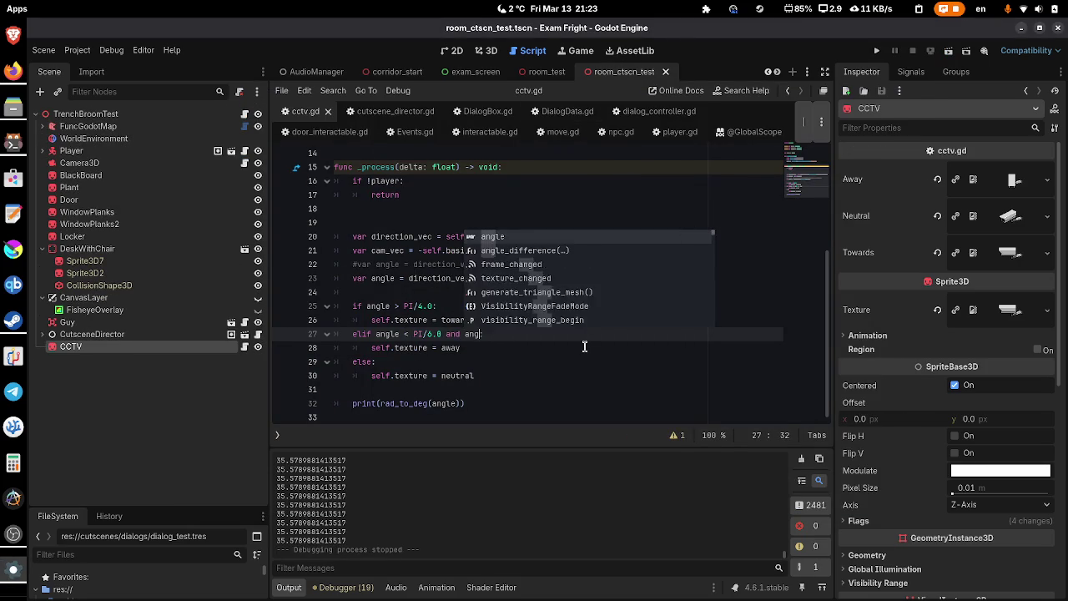
text(>)
text( P)
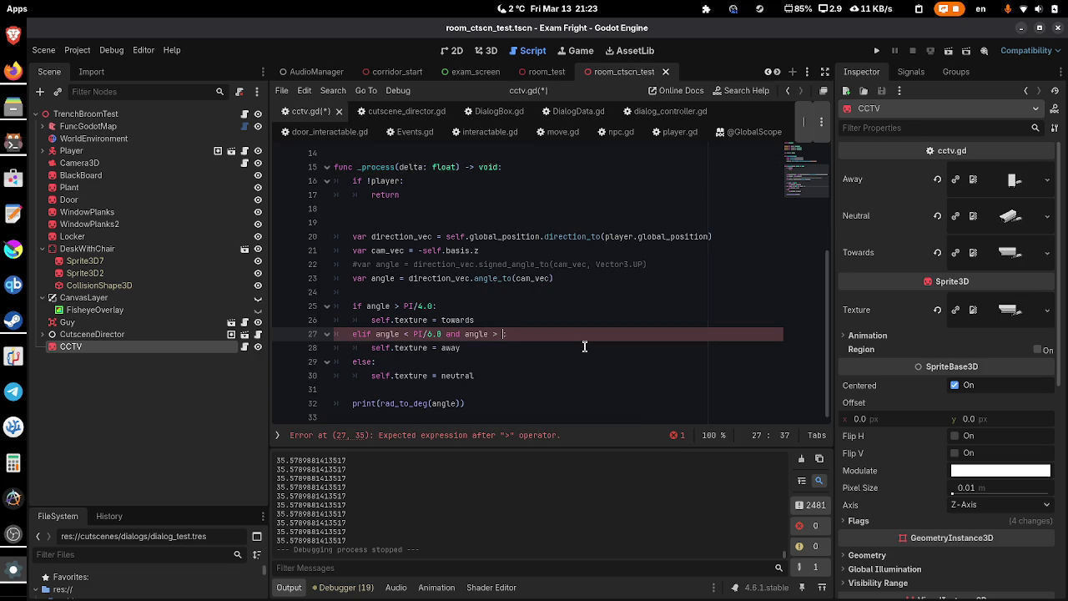
text(I/8.0)
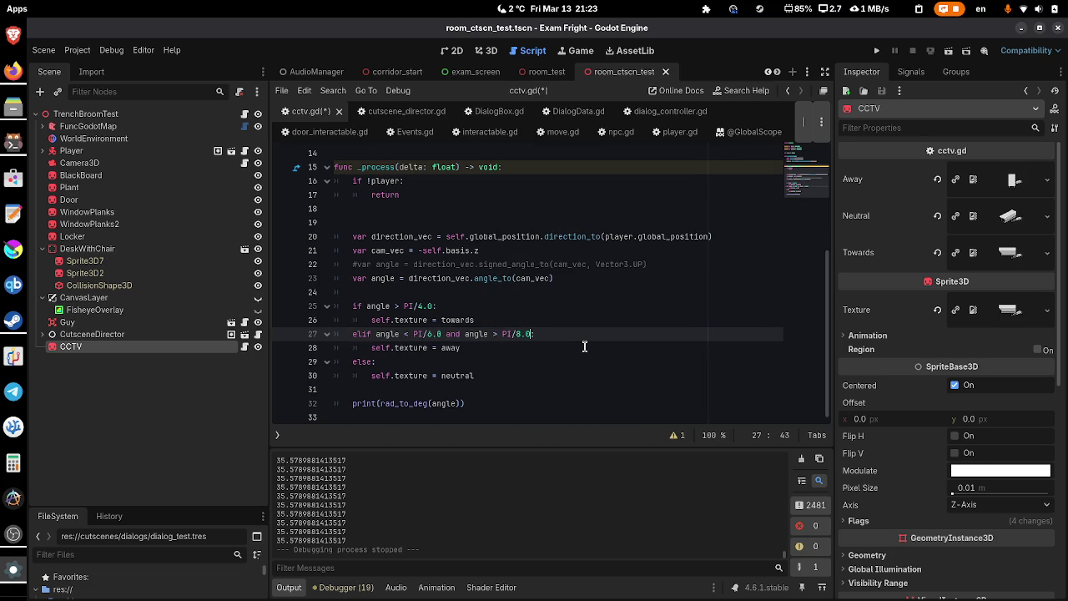
key(ctrl+s)
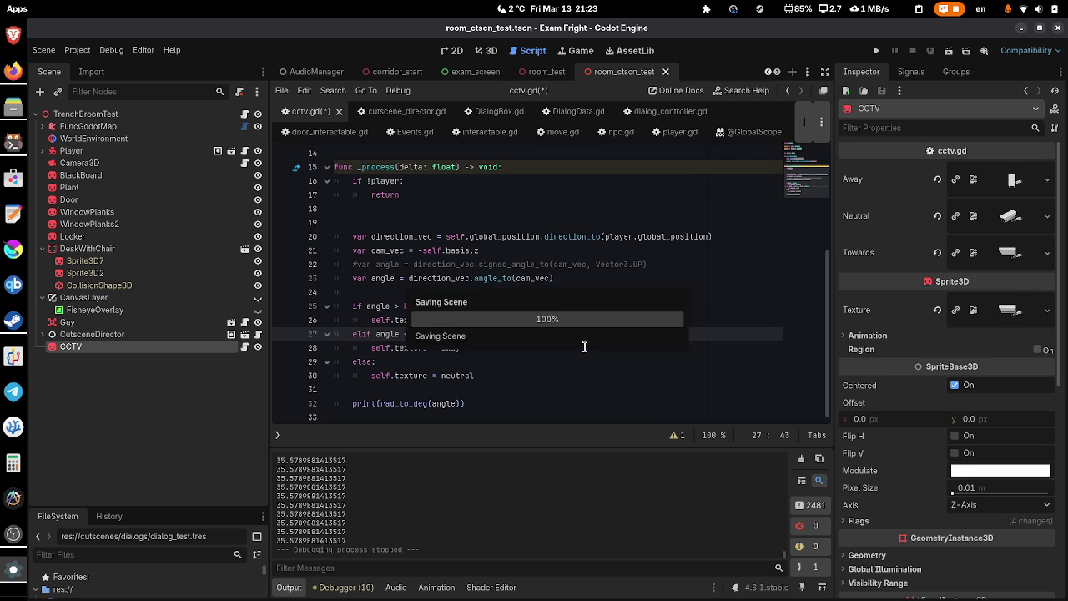
- Playtest the new angle range, repositioning the game window, then close it
click(948, 51)
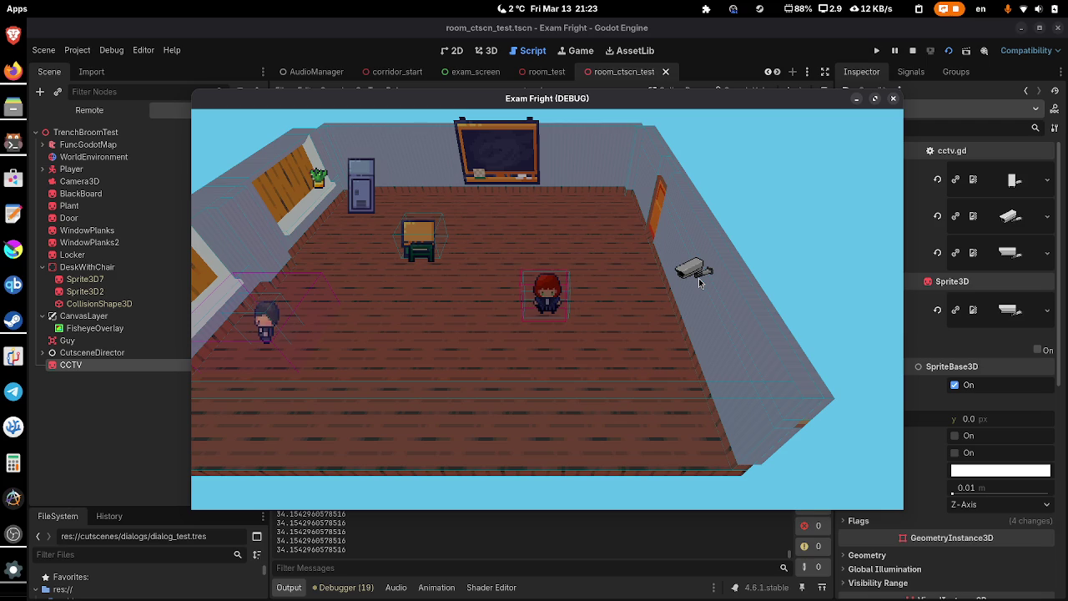
drag(722, 99, 793, 468)
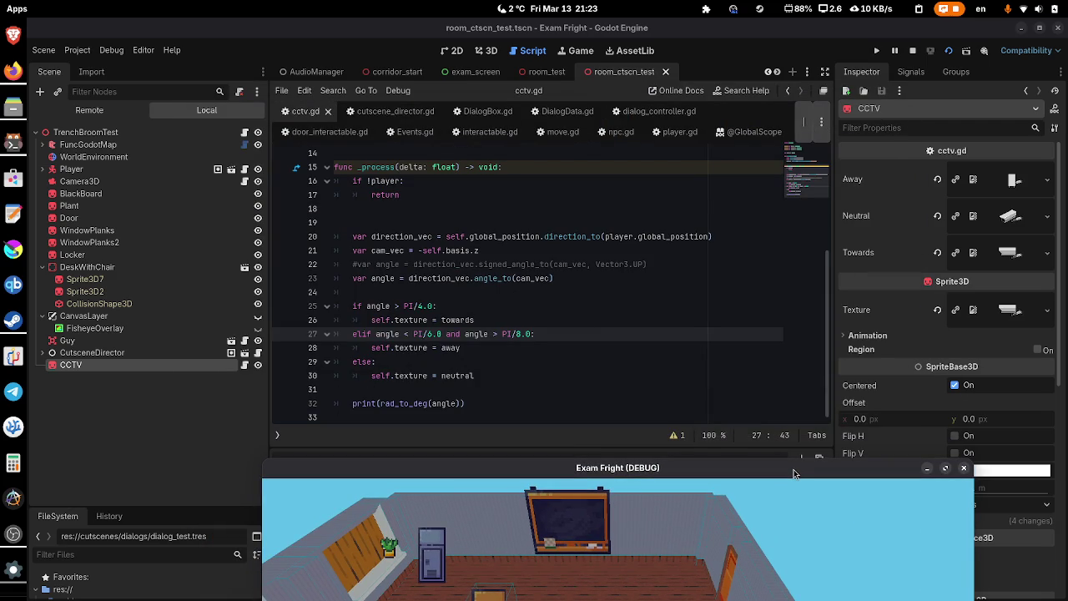
mouse_move(793, 469)
mouse_down()
mouse_move(805, 179)
mouse_move(819, 390)
mouse_move(800, 228)
mouse_move(843, 108)
mouse_up()
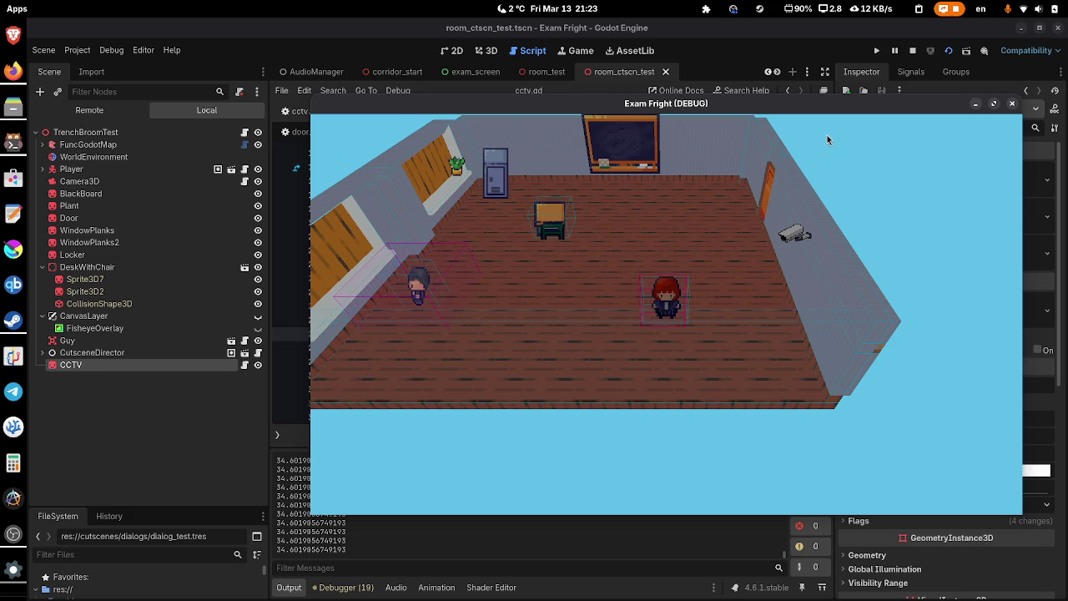
click(1010, 105)
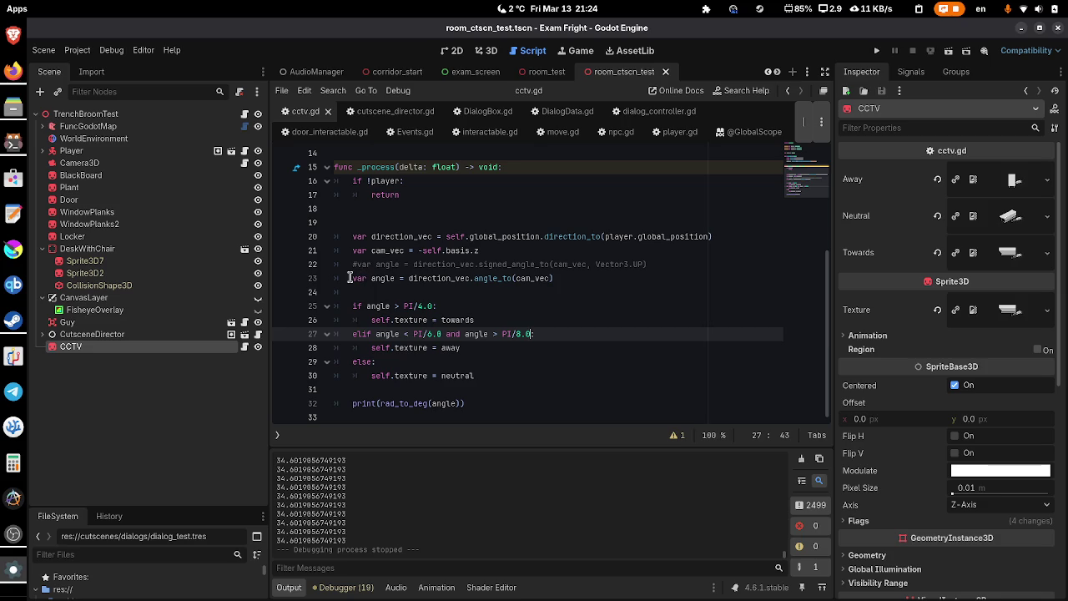
- Comment out angle_to, restore the signed_angle_to line, and test-run the scene
click(353, 277)
key(ctrl+k)
key(Up)
key(ctrl+k)
click(947, 51)
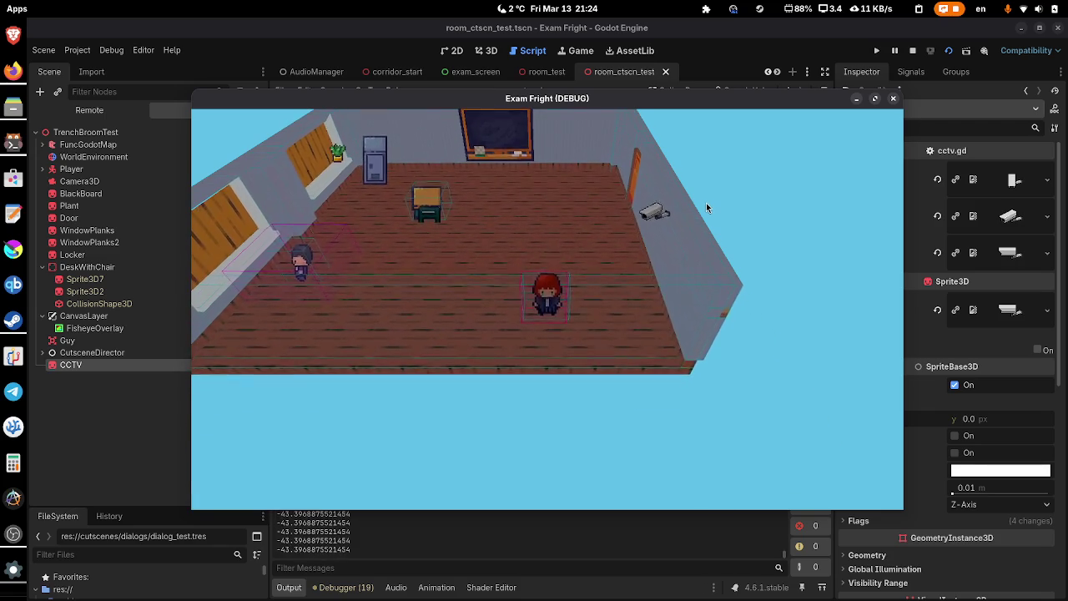
click(892, 98)
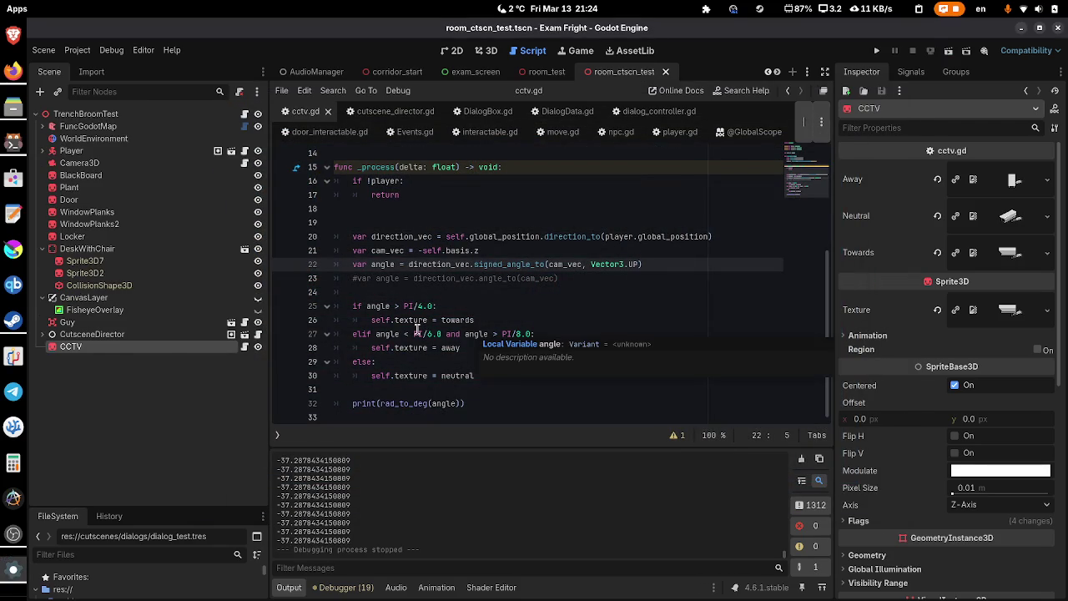
- Type 8 into the elif condition on line 27 and rerun the room scene
click(410, 332)
text(-)
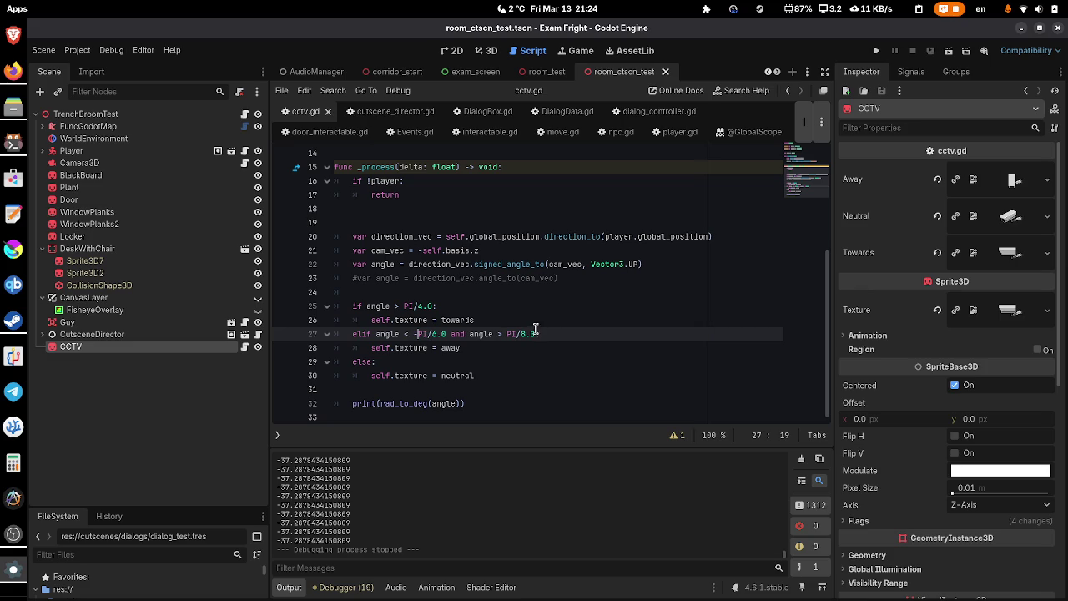
text(8)
drag(538, 333, 477, 334)
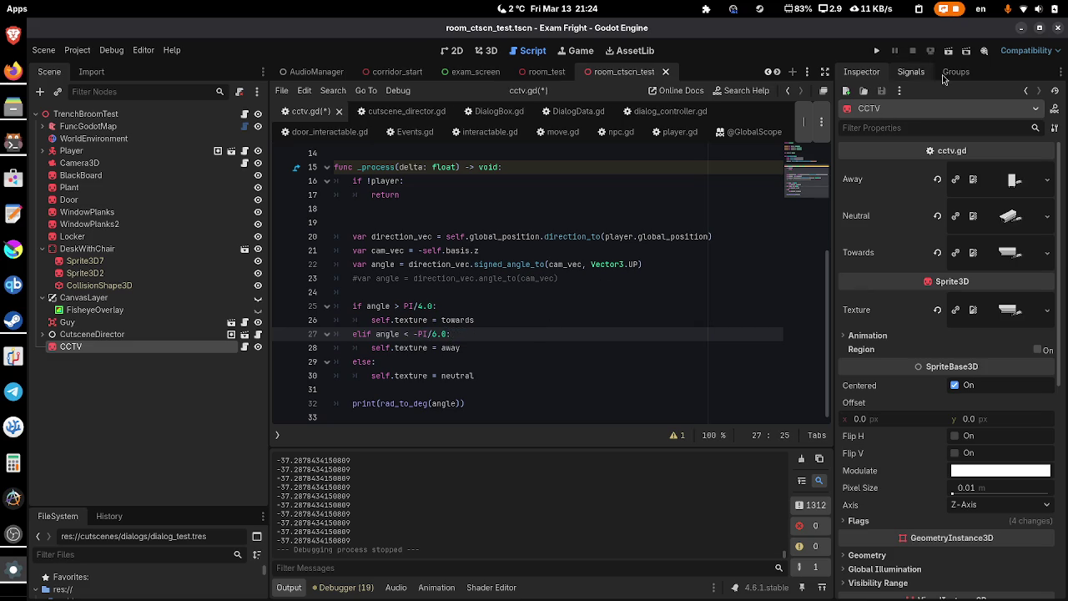
click(948, 52)
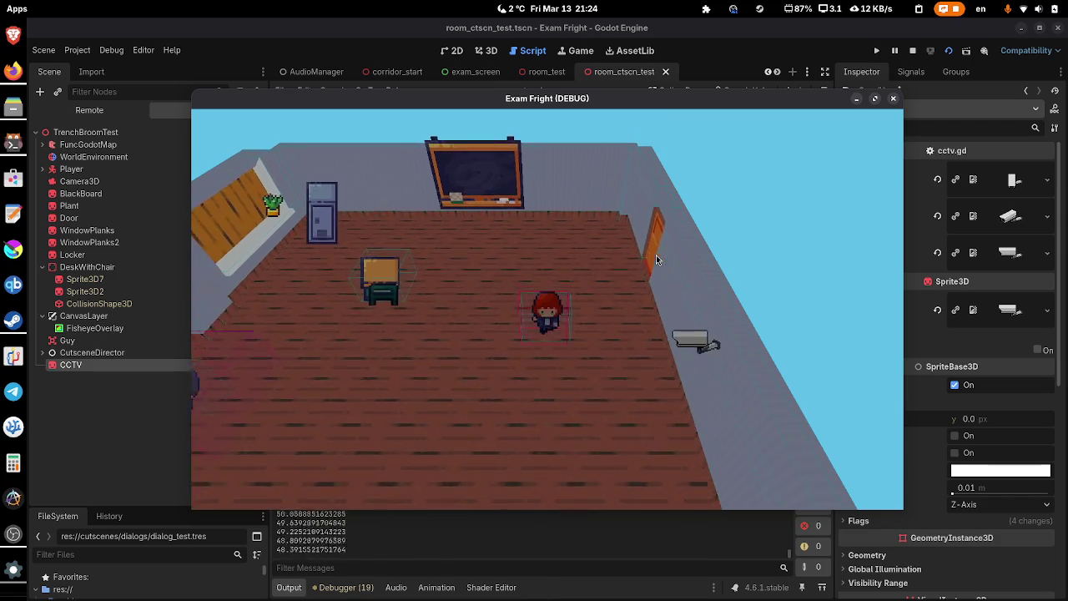
click(893, 99)
- Retest the CCTV over several runs, checking the thresholds on lines 25 and 27
click(947, 51)
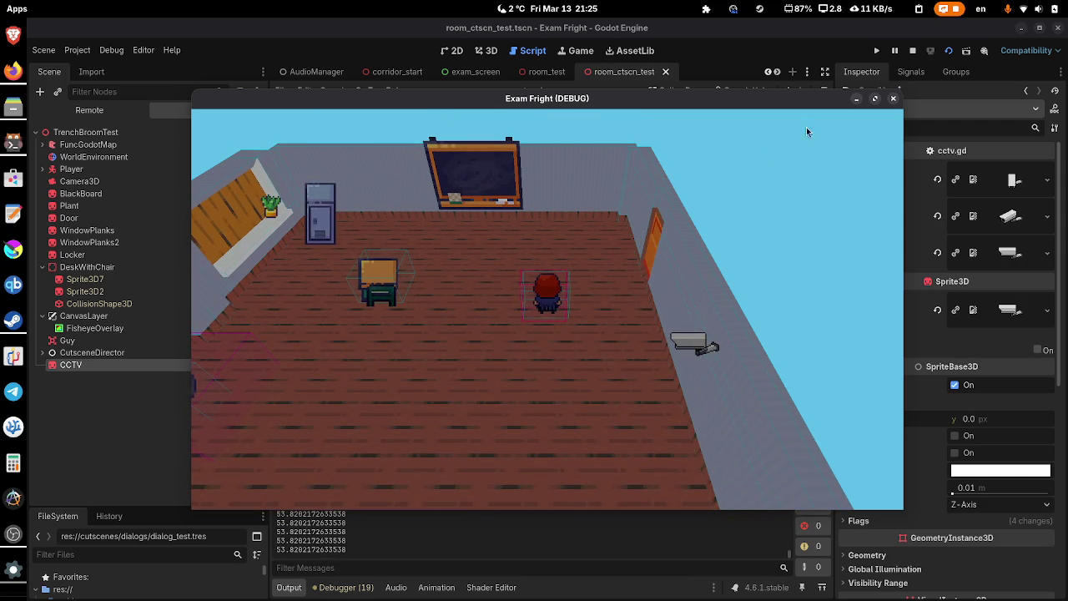
click(892, 99)
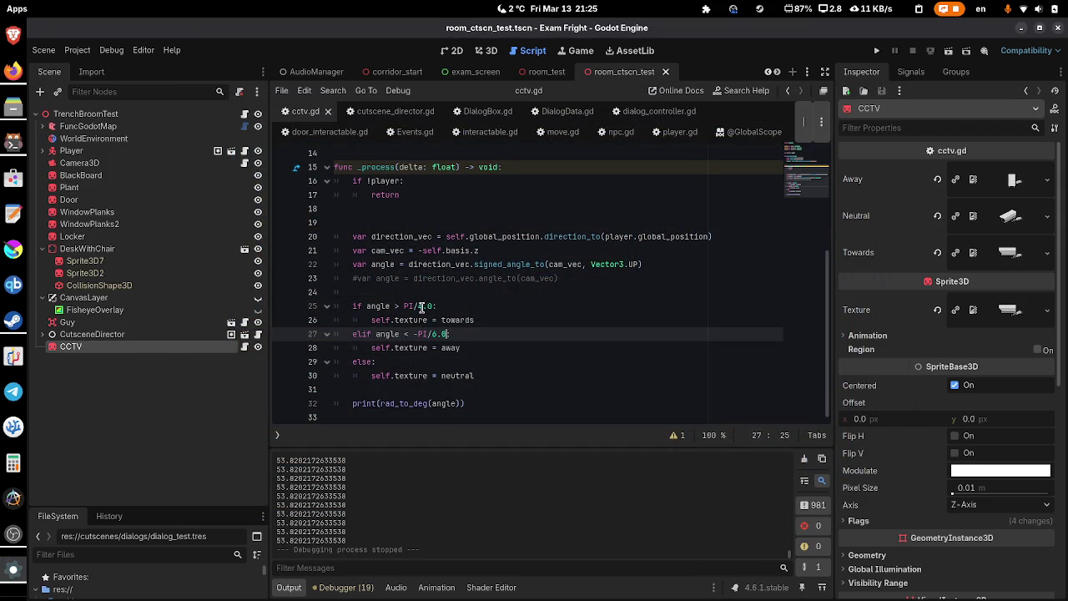
click(421, 307)
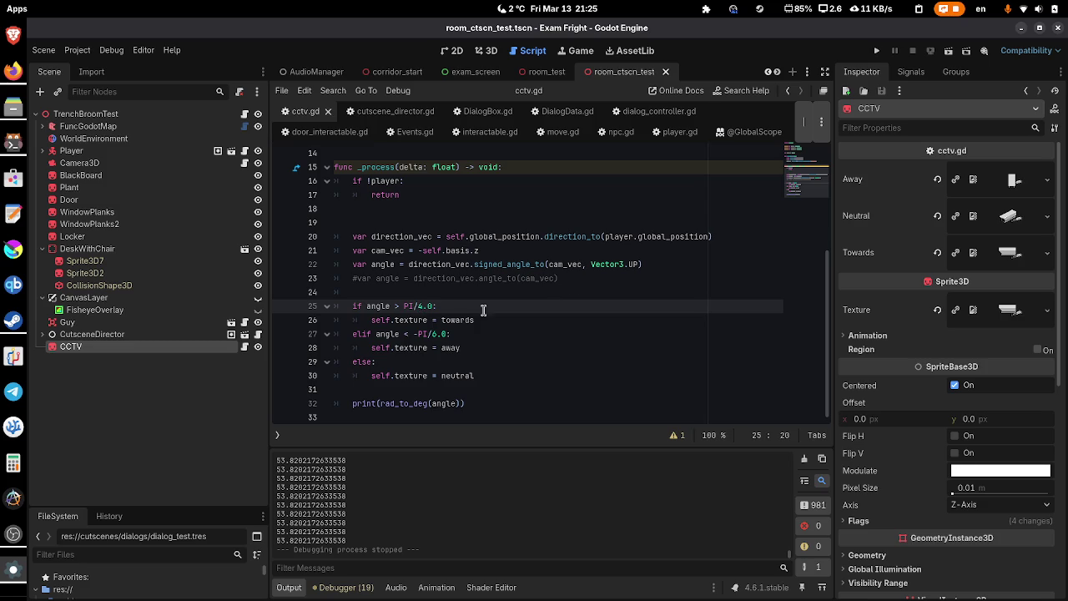
click(432, 334)
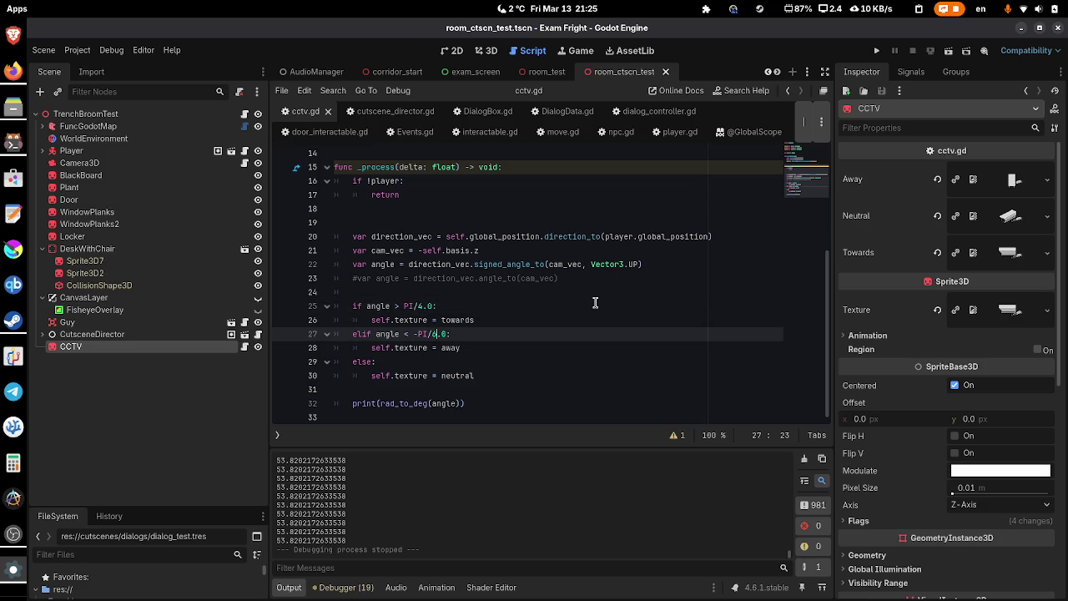
click(949, 55)
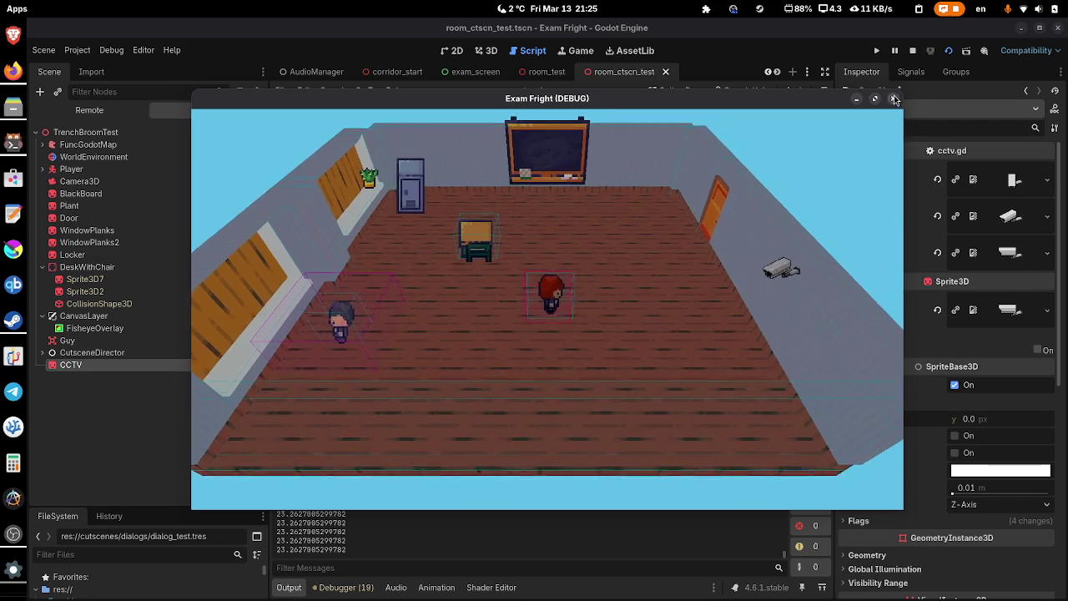
key(F8)
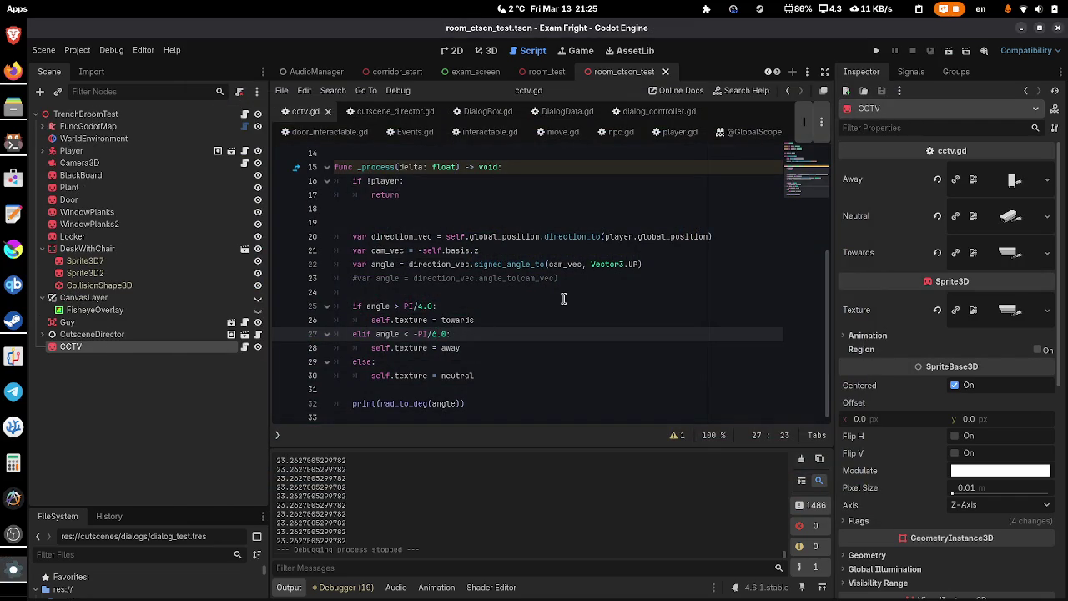
key(F6)
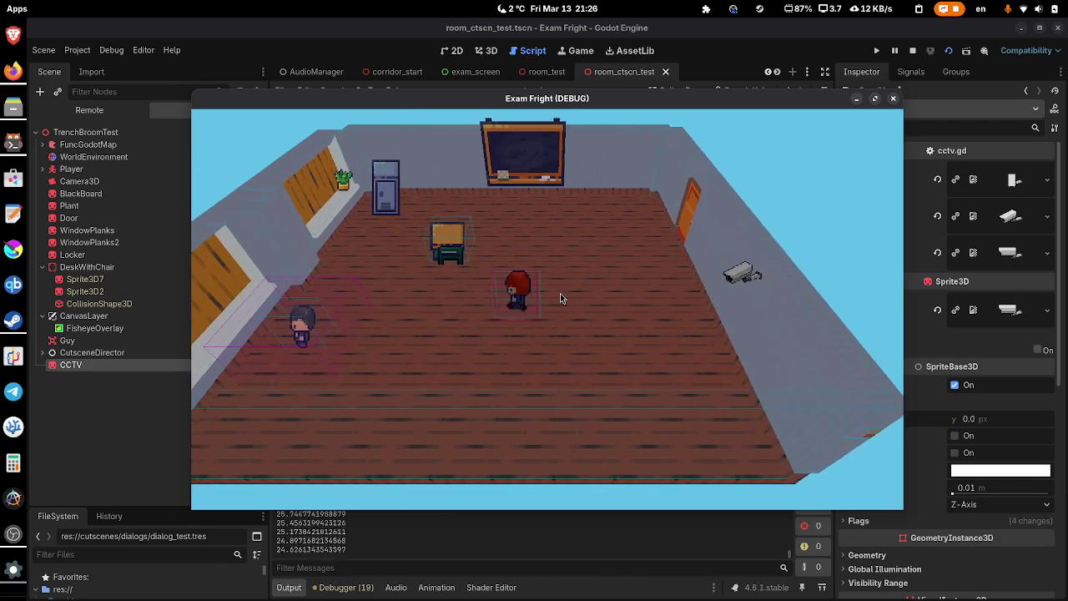
- Compare printed angles against the -PI/4.0 threshold while playing, save cctv.gd, and stop the game
double_click(603, 543)
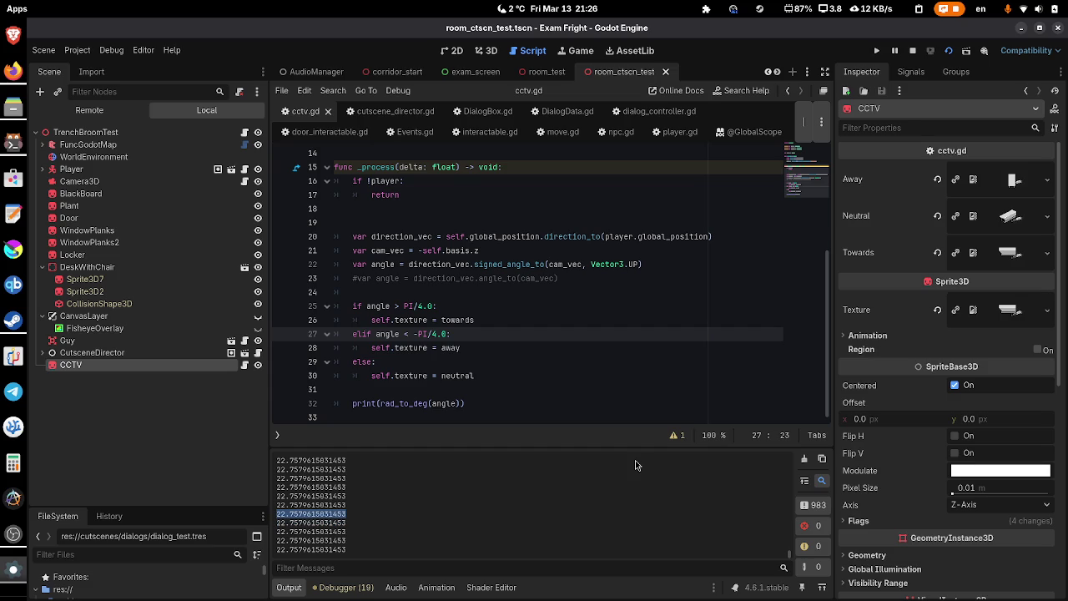
click(12, 569)
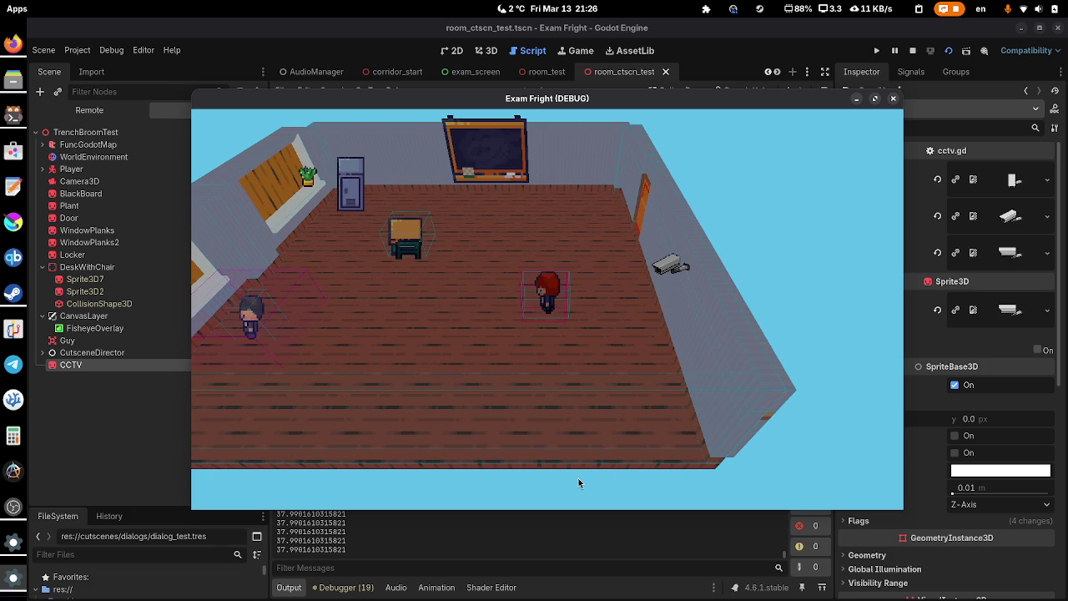
double_click(537, 538)
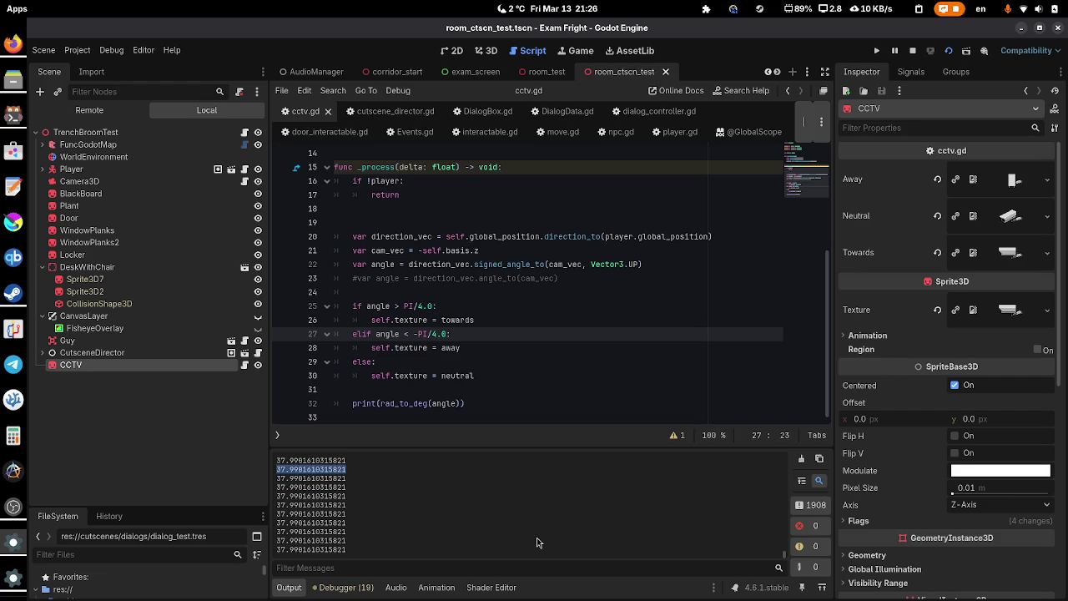
key(ctrl+s)
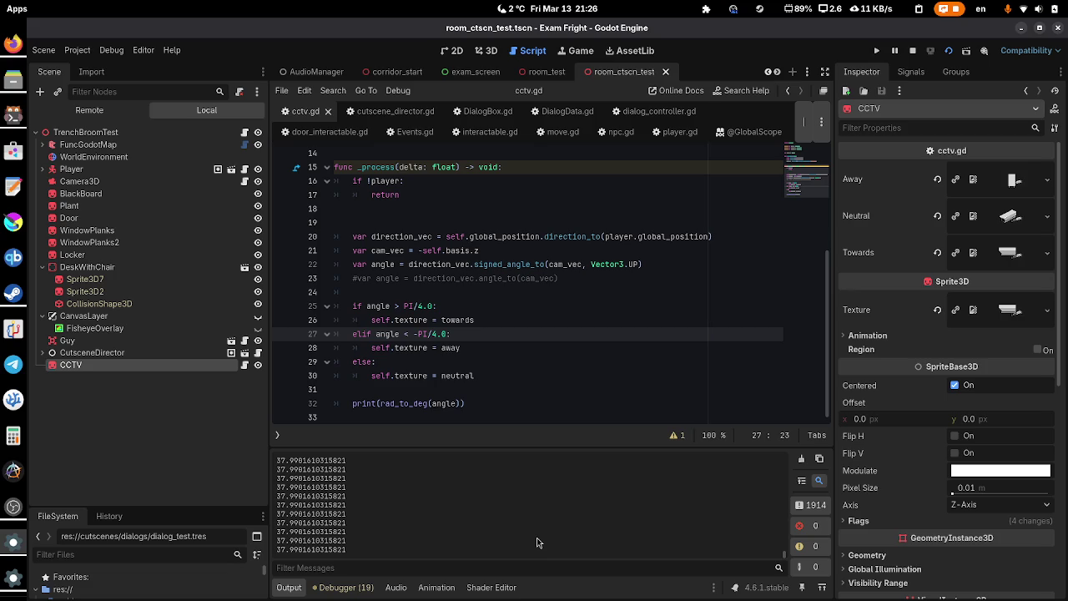
click(3, 574)
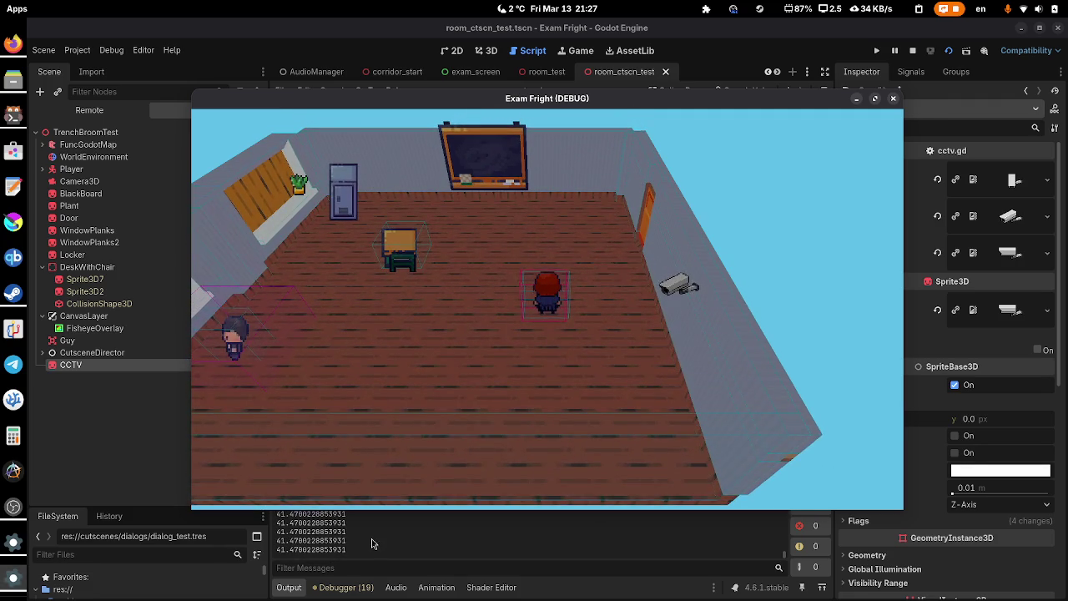
click(892, 98)
click(913, 52)
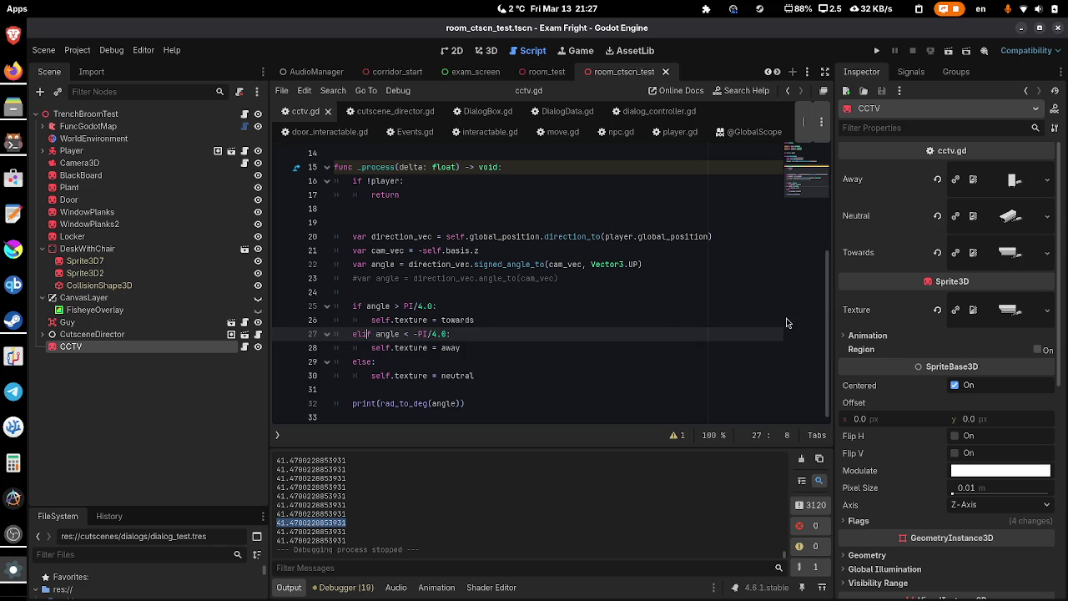
- Change line 27 to 'elif angle < PI/4.0 and angle > -PI/4.0:' with neutral texture, else away
key(Right)
key(Right)
key(Right)
key(Left)
key(Left)
key(Left)
text(a)
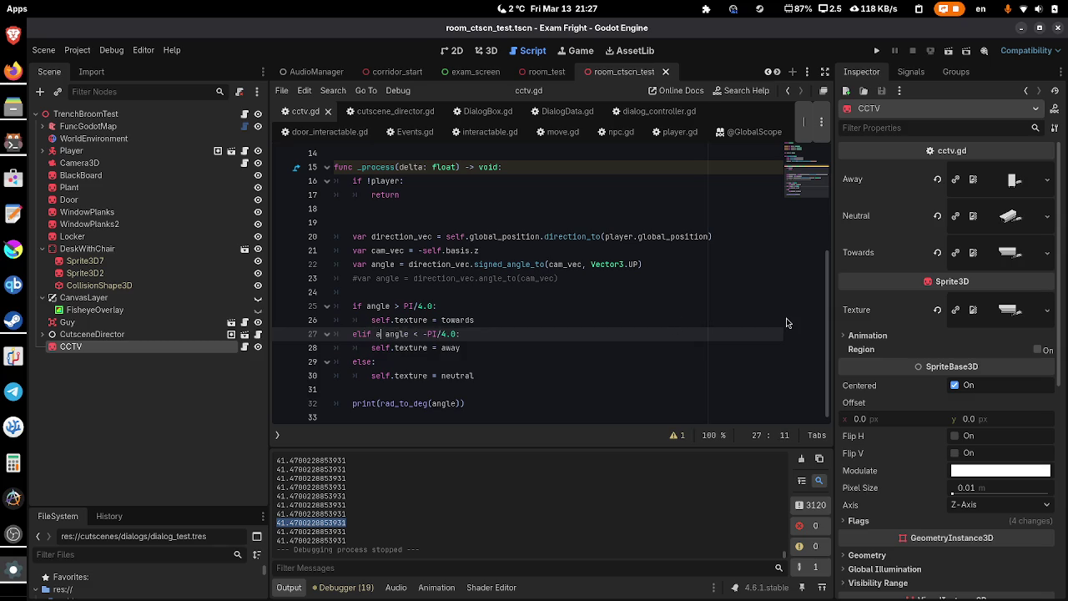
text(ngle)
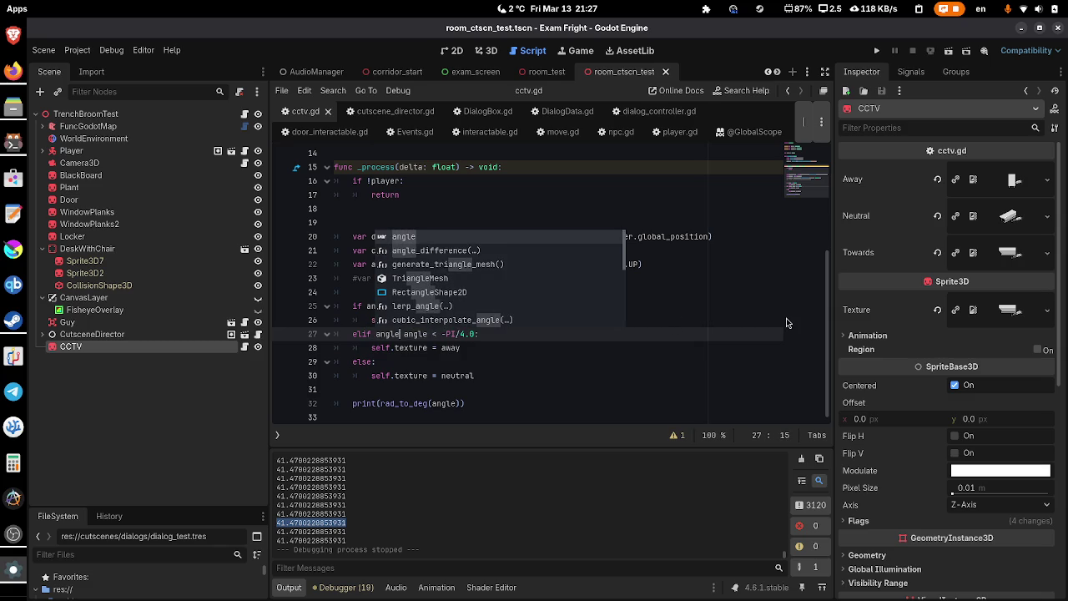
text( < PI/4.0 )
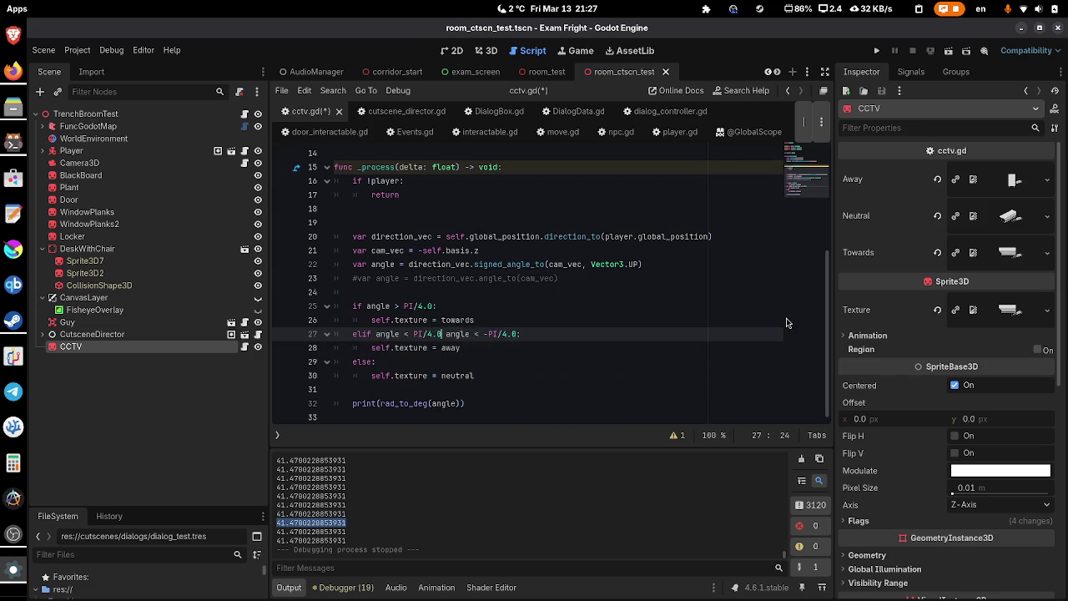
text(and)
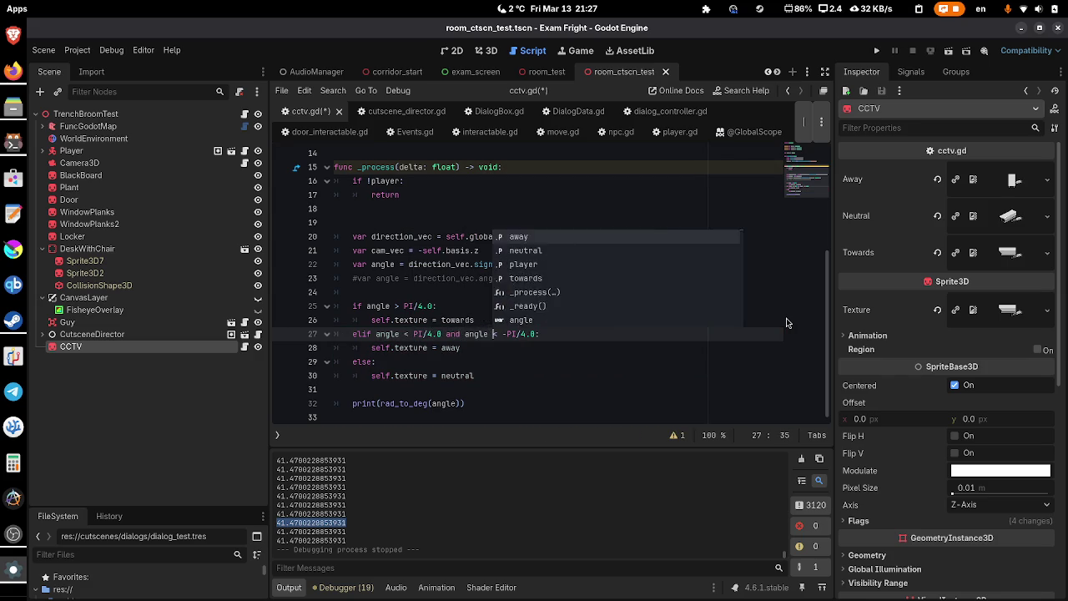
key(ctrl+Right)
key(ctrl+Right)
key(Down)
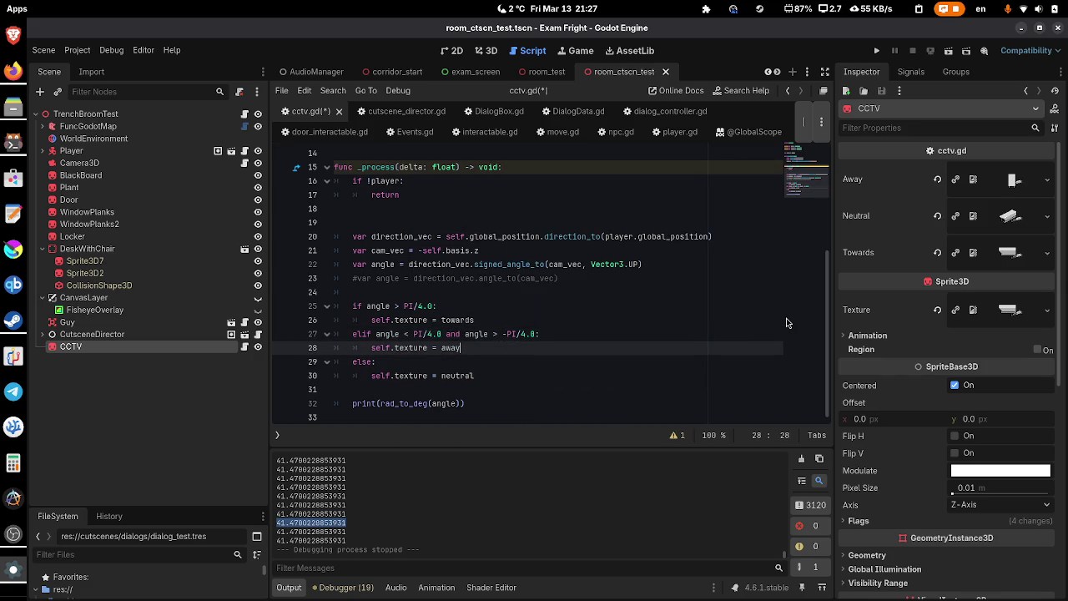
text(eutral)
key(Down)
key(Down)
key(ctrl+shift+Left)
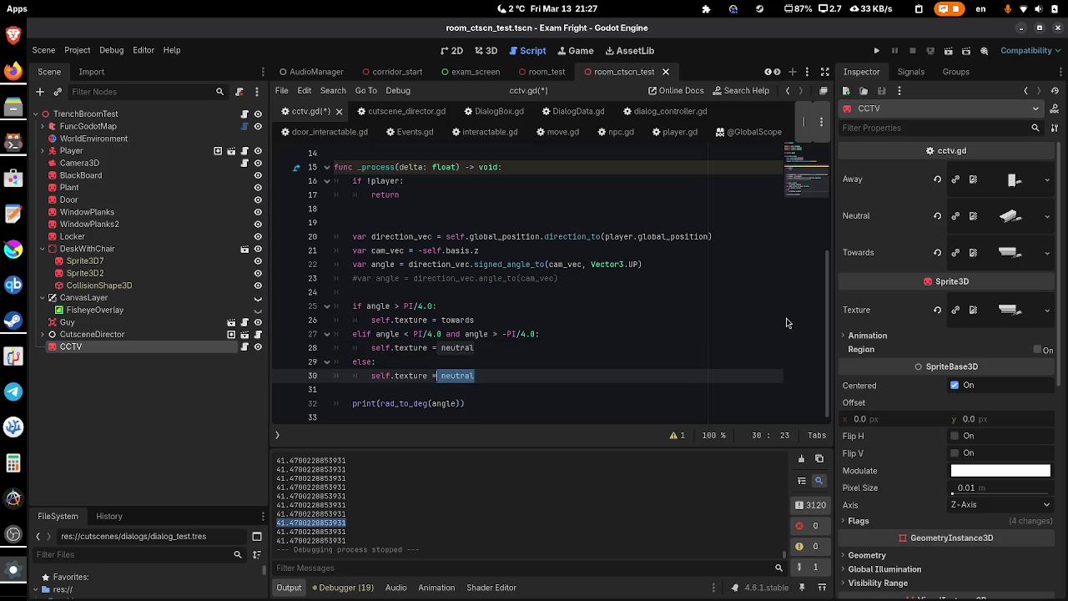
text(away)
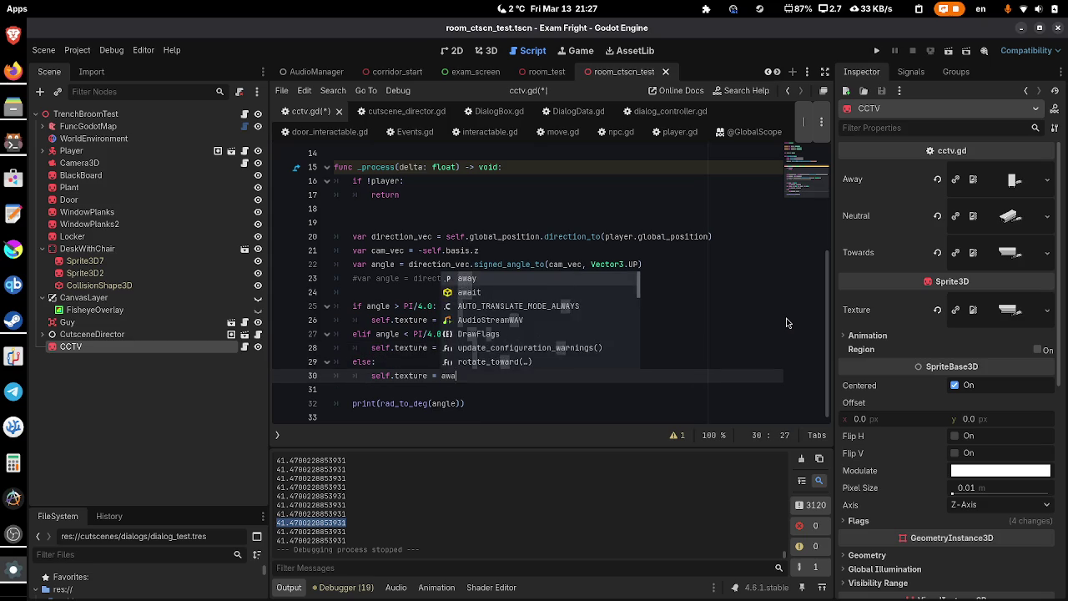
- Save cctv.gd and run the current scene to test the new angle ranges
key(ctrl+s)
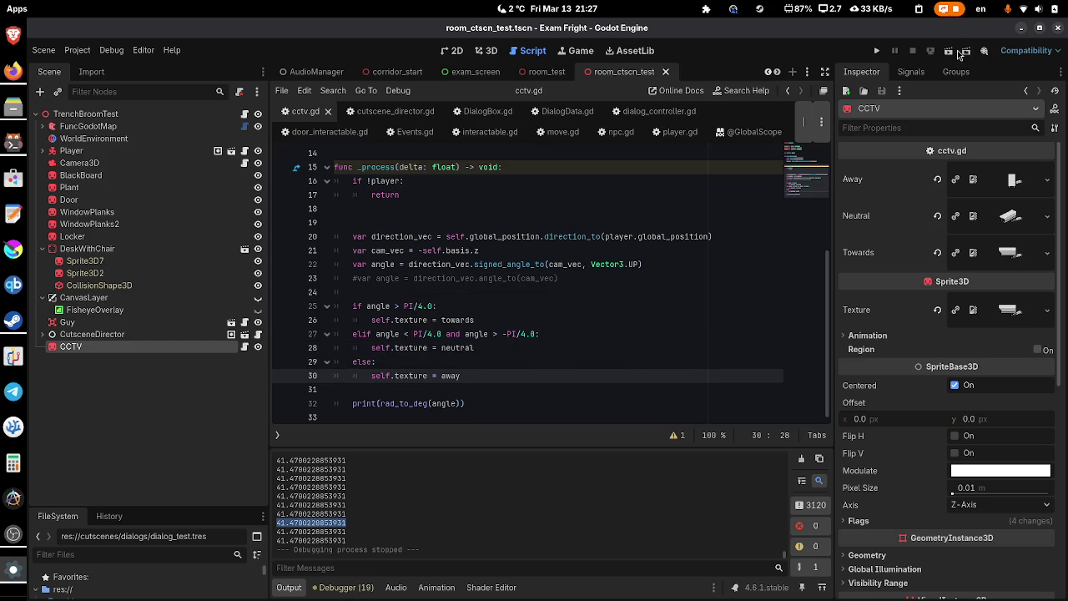
click(960, 51)
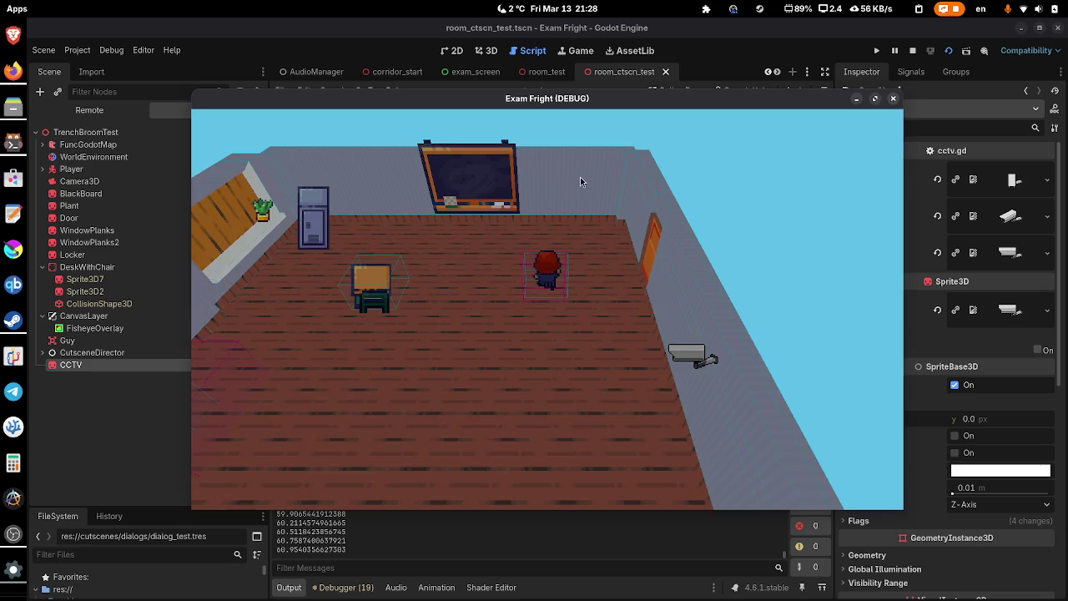
scroll(426, 294, up, 5)
text(if !player or !active)
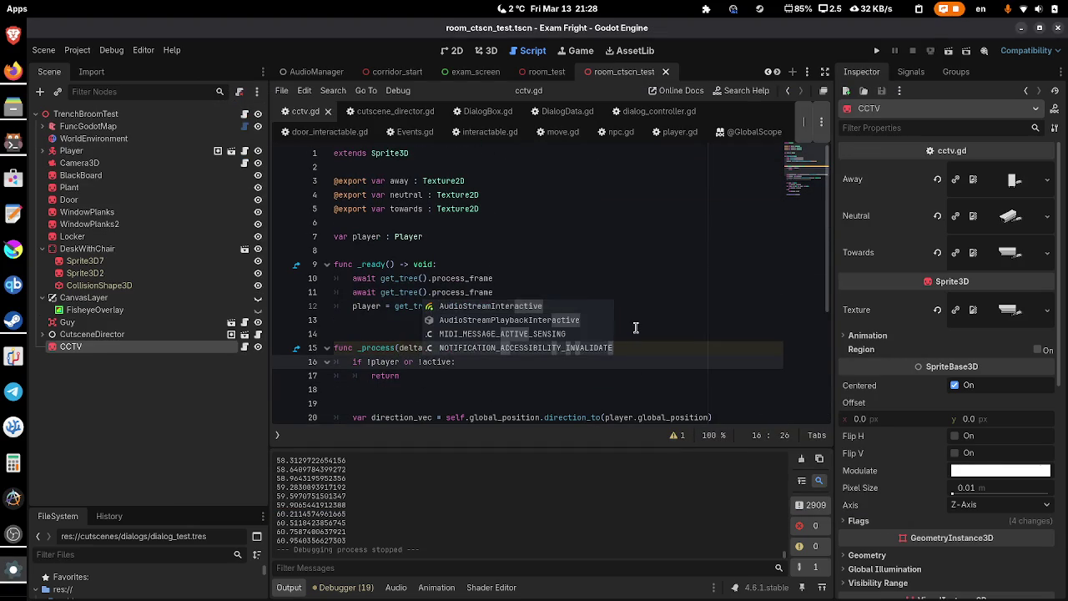
text(:)
key(ctrl+Home)
key(Down)
key(Down)
key(Down)
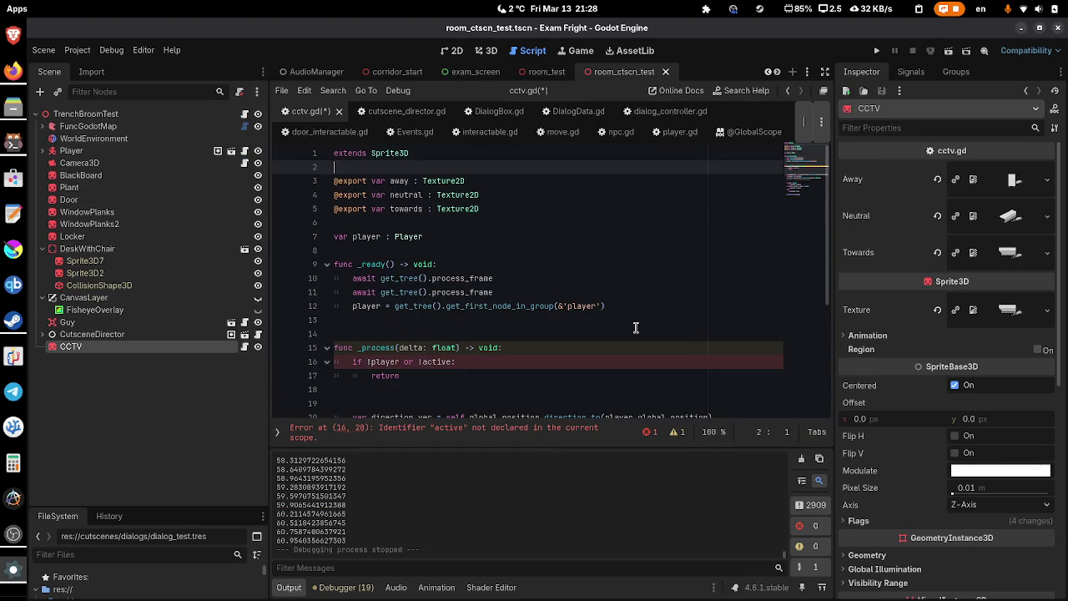
key(Return)
key(Up)
text(@)
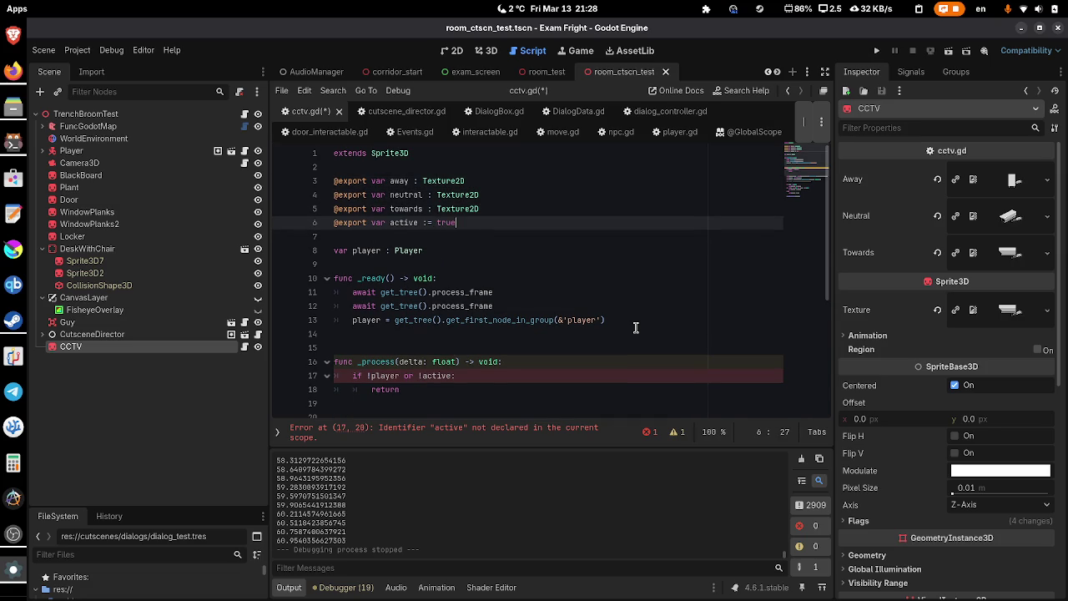
scroll(632, 325, down, 5)
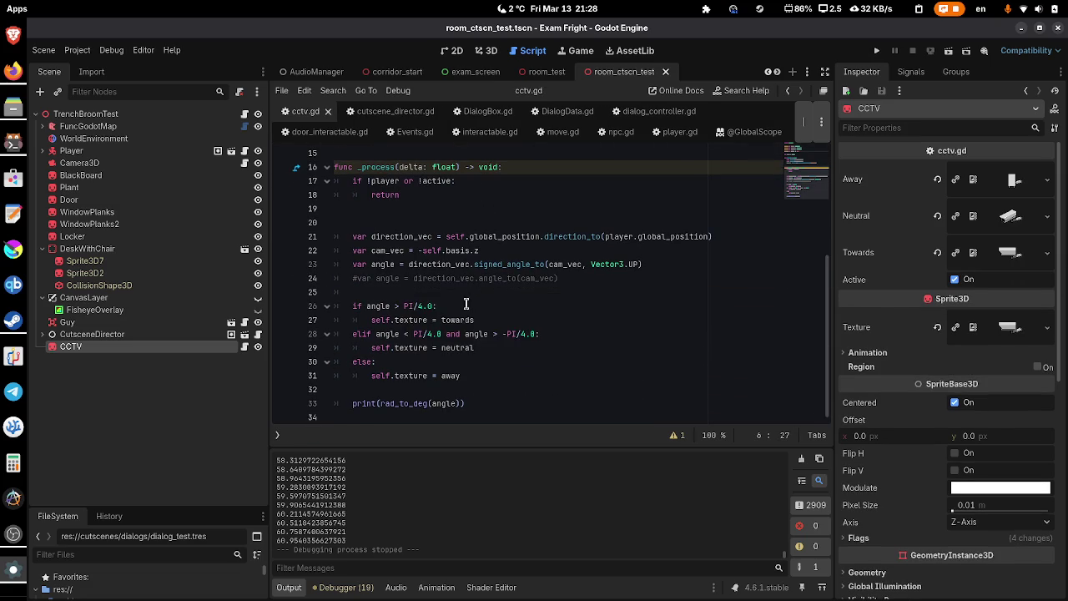